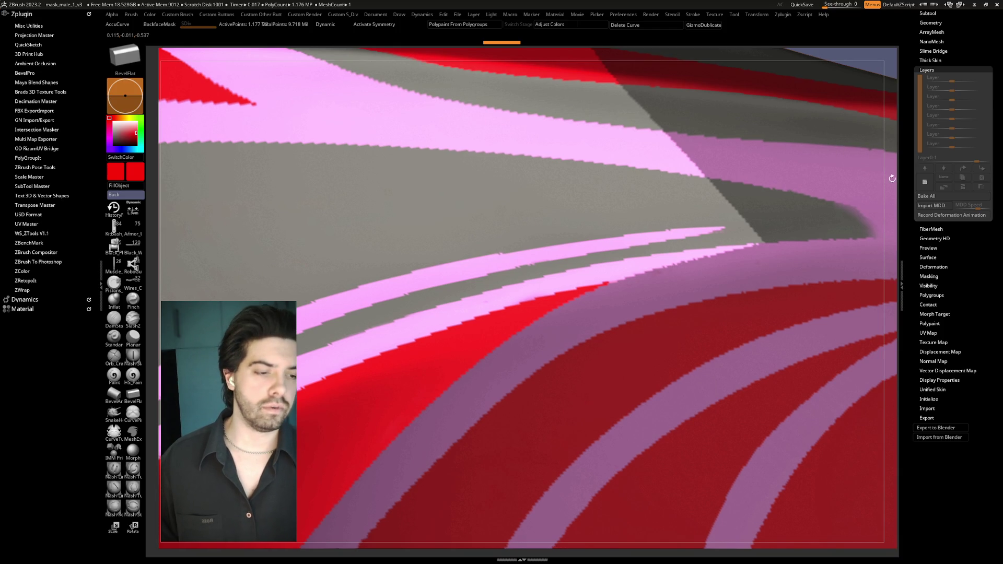
Step: Frame the painted mask, turn it to show its upper side, and save the project
key("f")
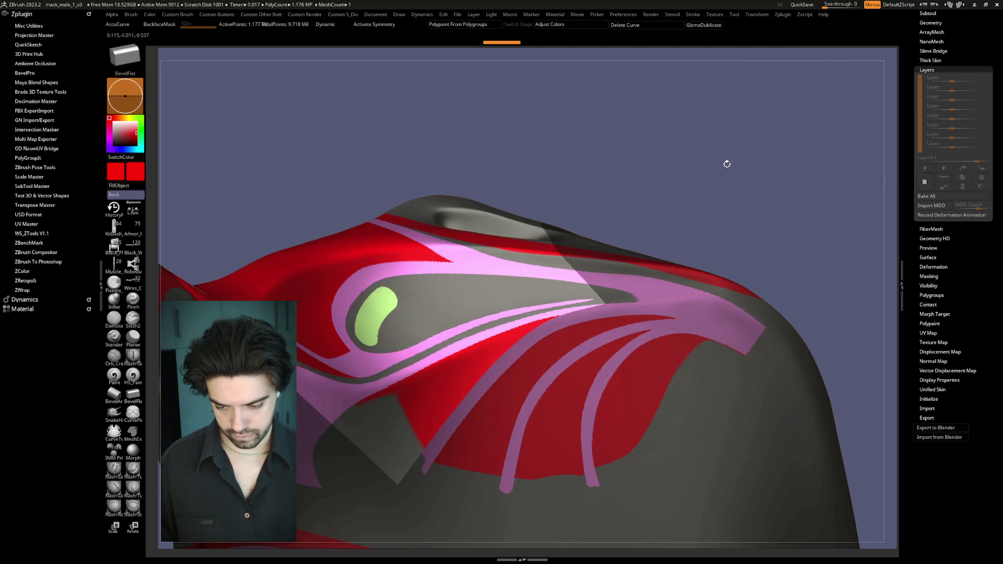
left_click_drag(732, 163, 728, 157)
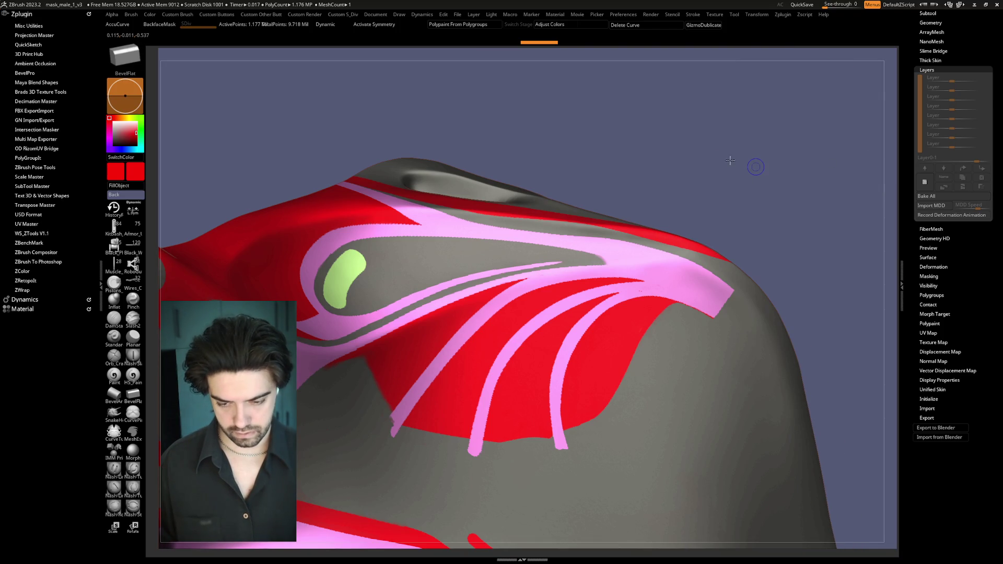
key("f")
key("ctrl+s")
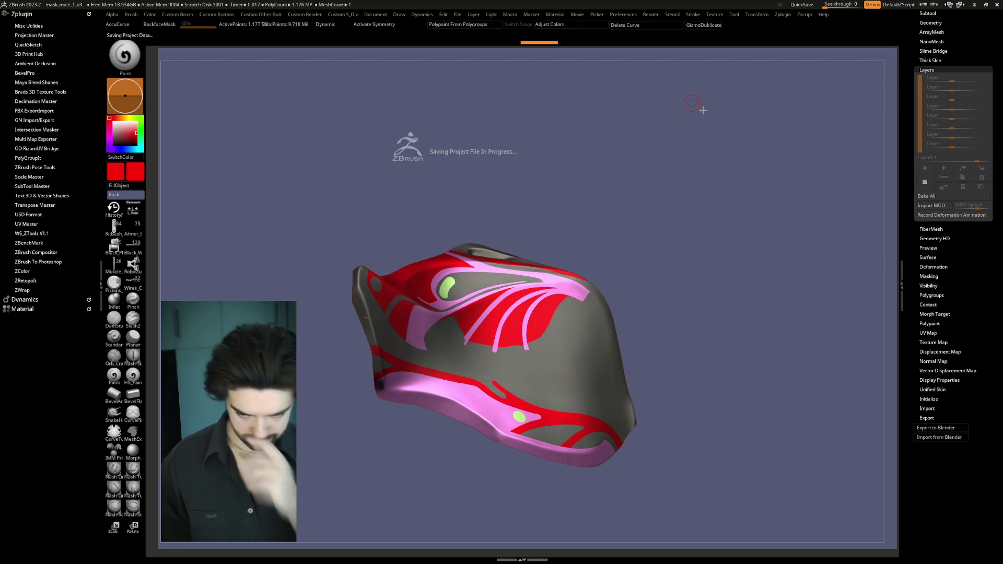
left_click_drag(690, 283, 736, 253, "alt")
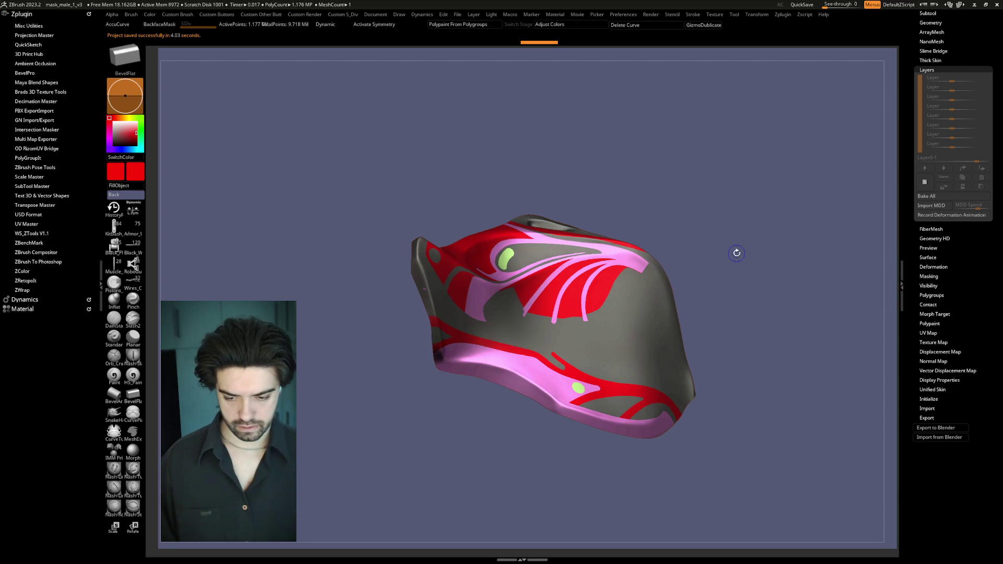
key("space")
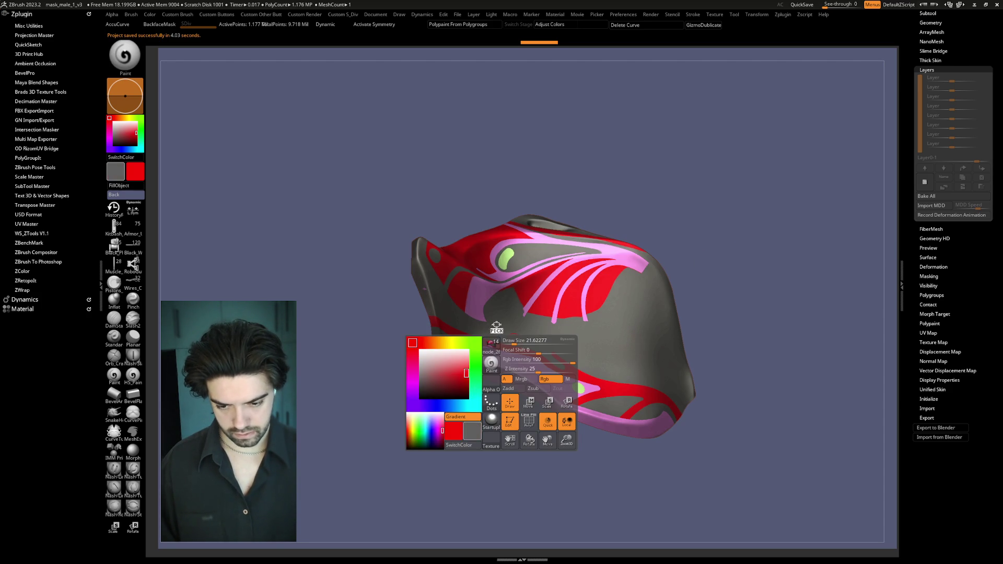
Step: Pick grey, then orbit and zoom in close on the mask's side near the nose
left_click(421, 378)
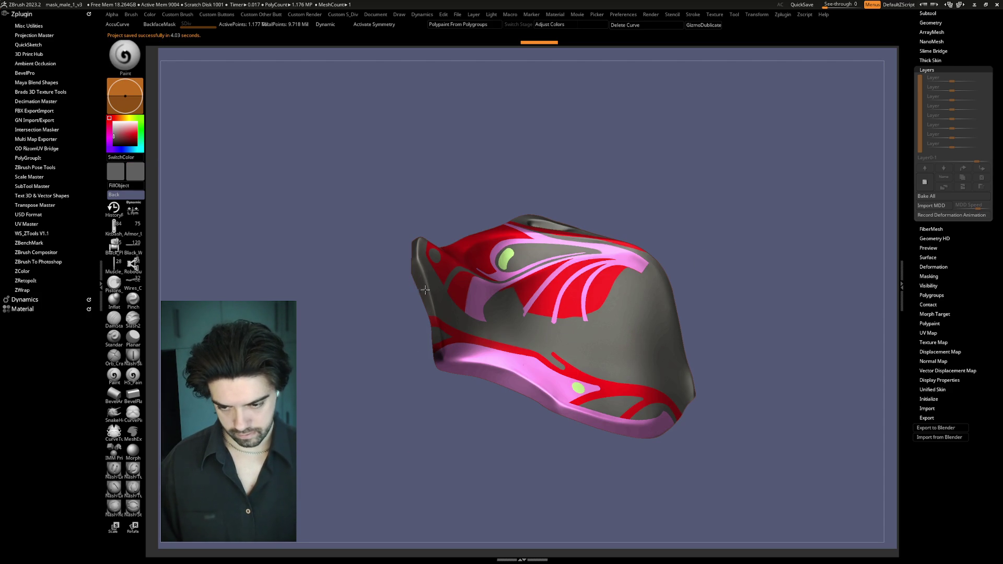
mouse_move(430, 308)
left_mouse_down()
mouse_move(677, 183)
mouse_move(718, 187)
mouse_move(734, 220)
mouse_move(700, 126)
left_mouse_up()
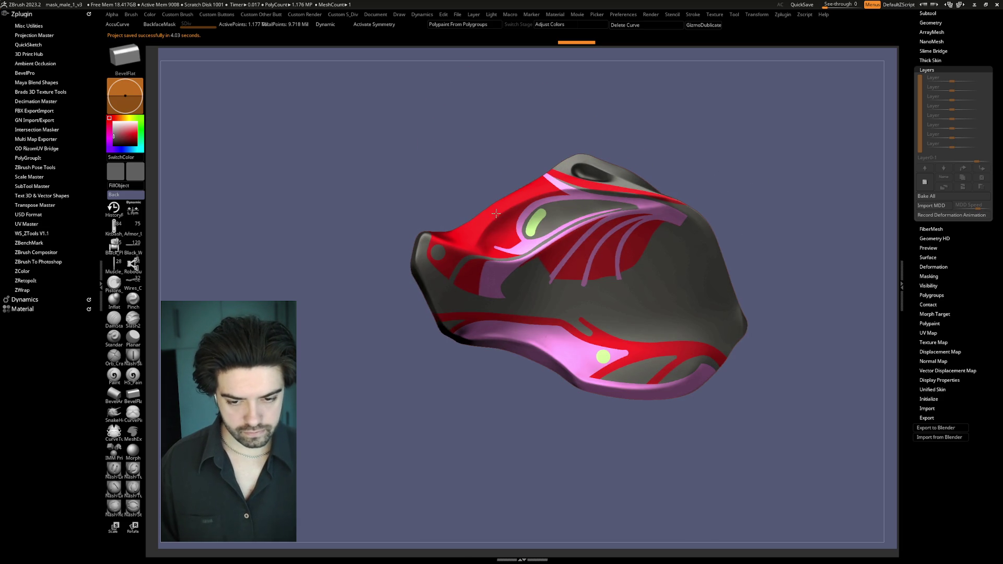
scroll(455, 267, "up", 5)
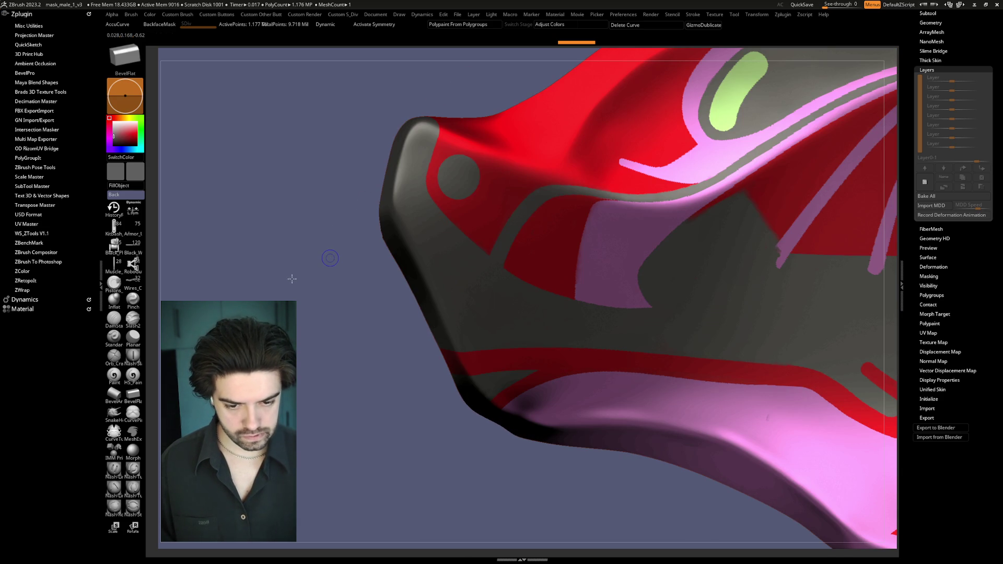
left_click_drag(545, 310, 513, 316, "alt")
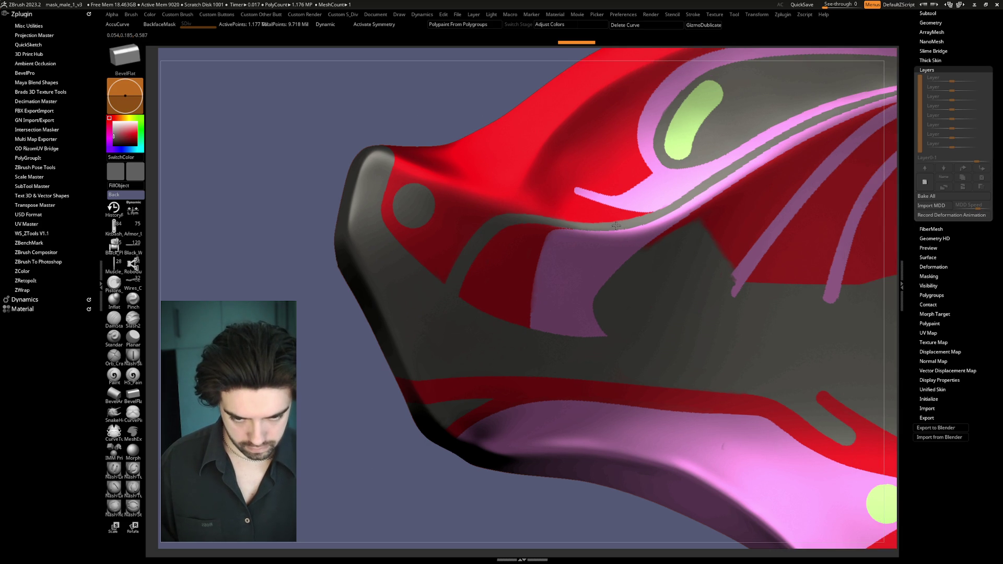
scroll(609, 235, "up", 5)
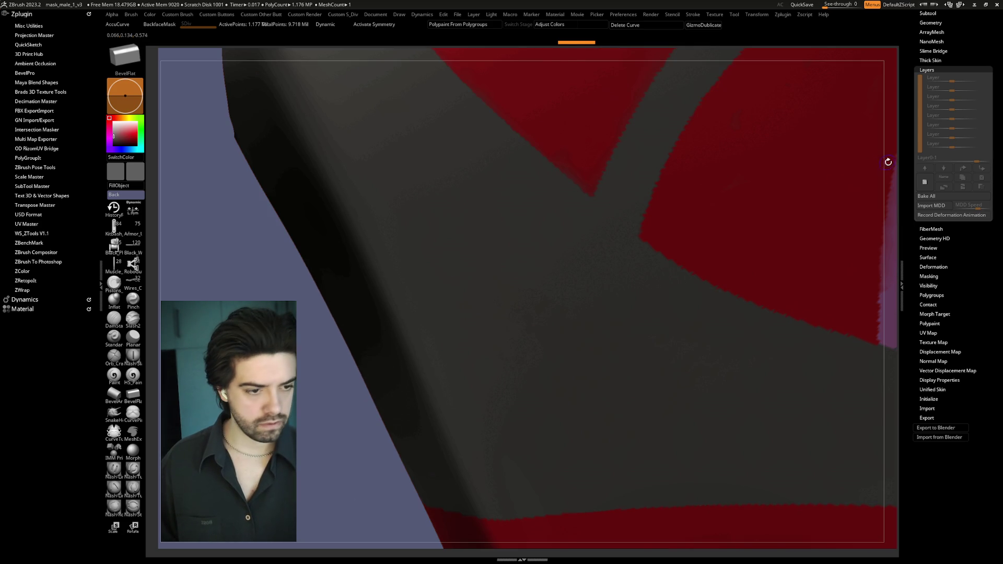
left_click_drag(356, 309, 338, 323)
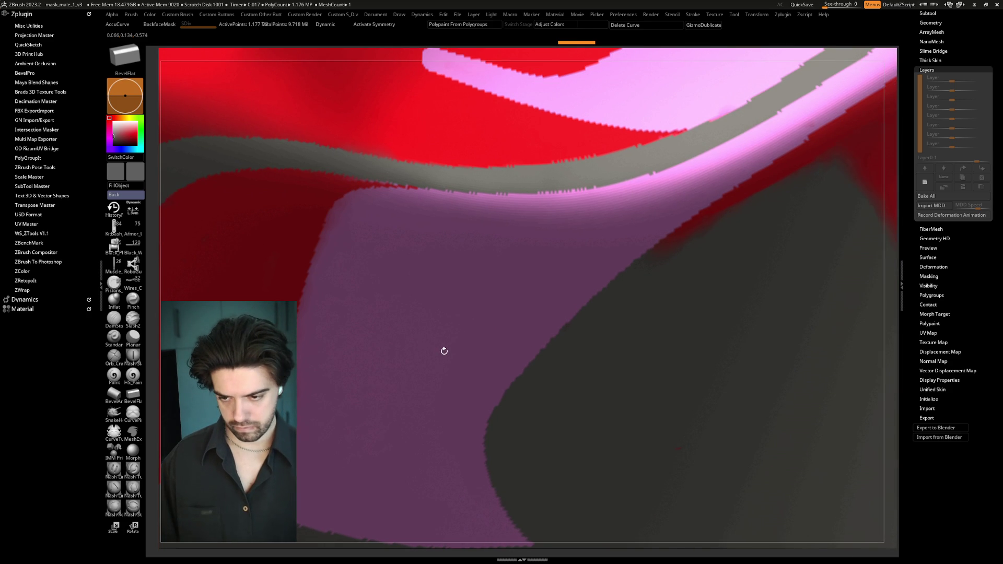
Step: Make light pink the paint colour and load the MaskCurve brush
key("b")
key("p")
key("a")
key("space")
left_click(349, 462)
left_click(401, 444)
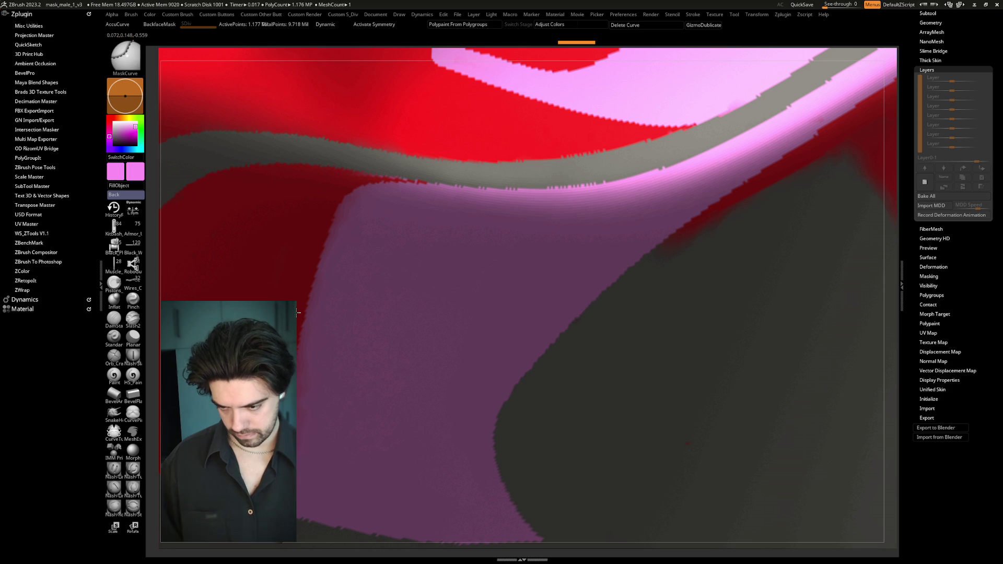
Step: Draw a mask curve along the purple area's edge, then switch the paint colour to red
mouse_move(311, 291)
left_mouse_down()
mouse_move(343, 195)
mouse_move(380, 160)
mouse_move(421, 146)
left_mouse_up()
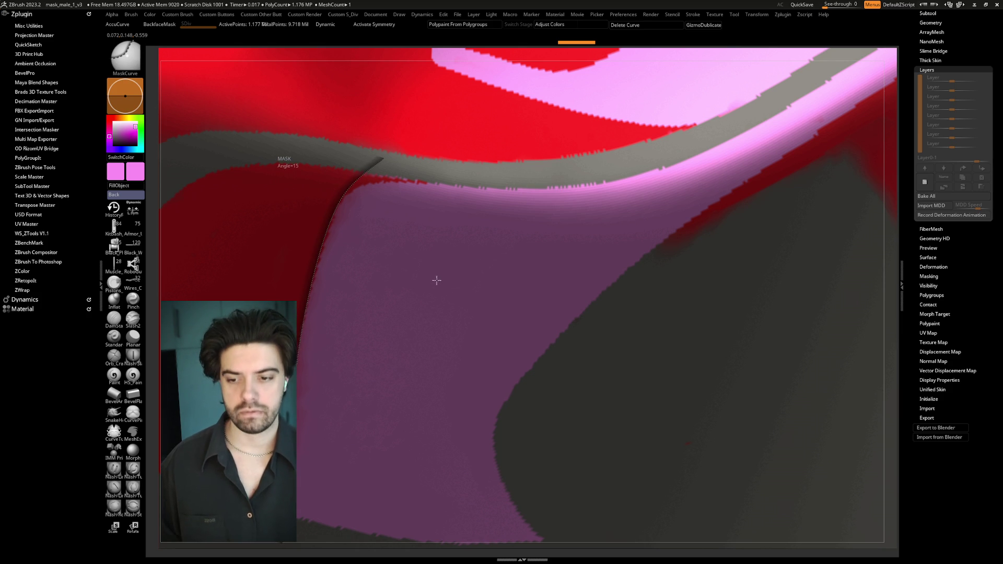
left_click_drag(439, 273, 448, 264)
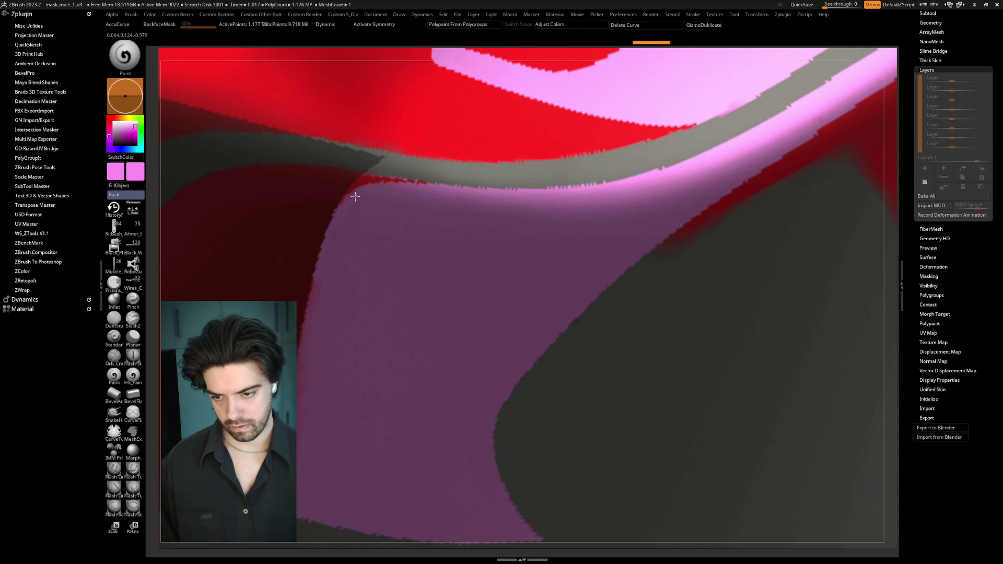
key("space")
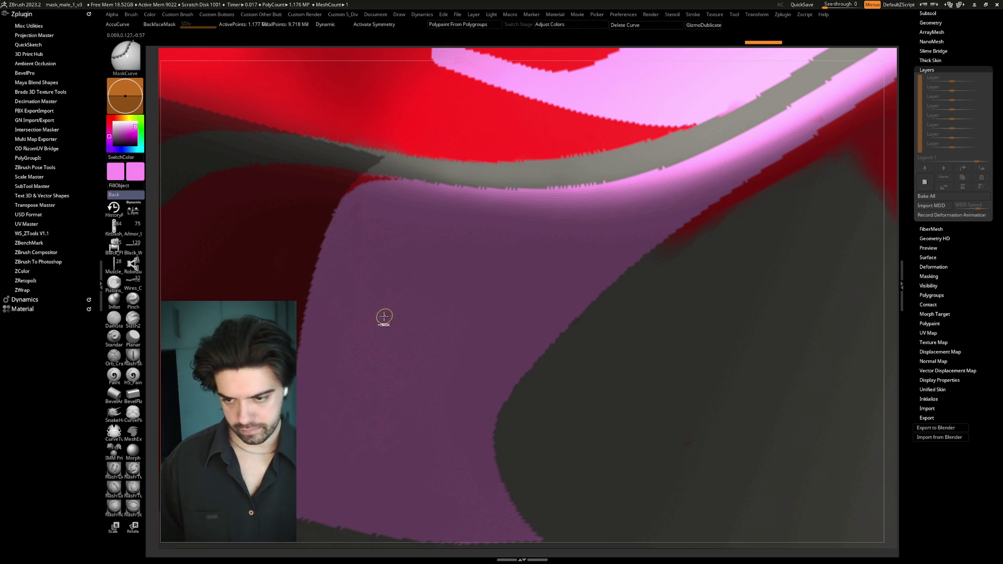
key("space")
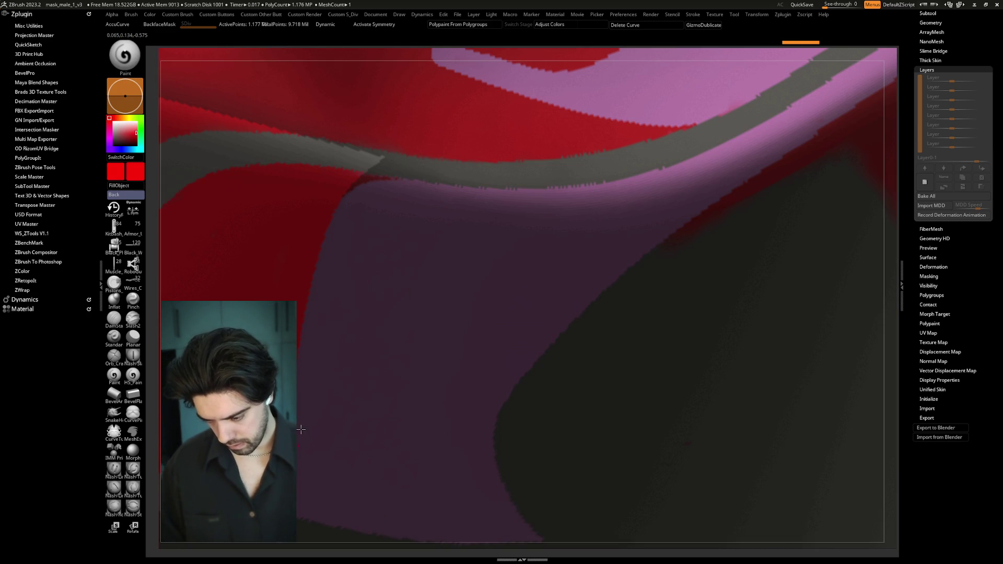
Step: Return to BevelFlat, orbit to the grey circle on the red surface, and open Custom Render
key("b")
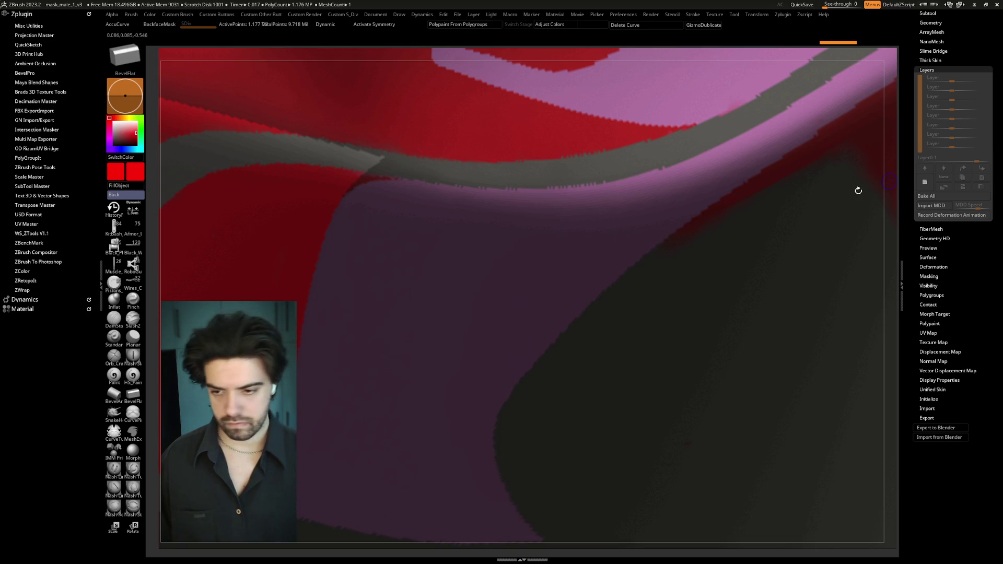
left_click_drag(157, 290, 157, 286)
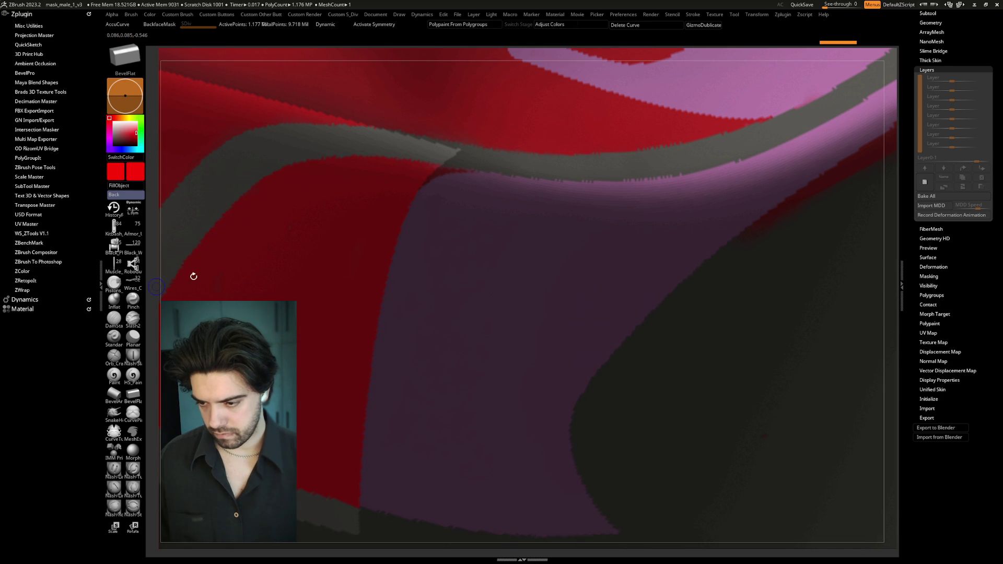
left_click_drag(295, 262, 316, 260)
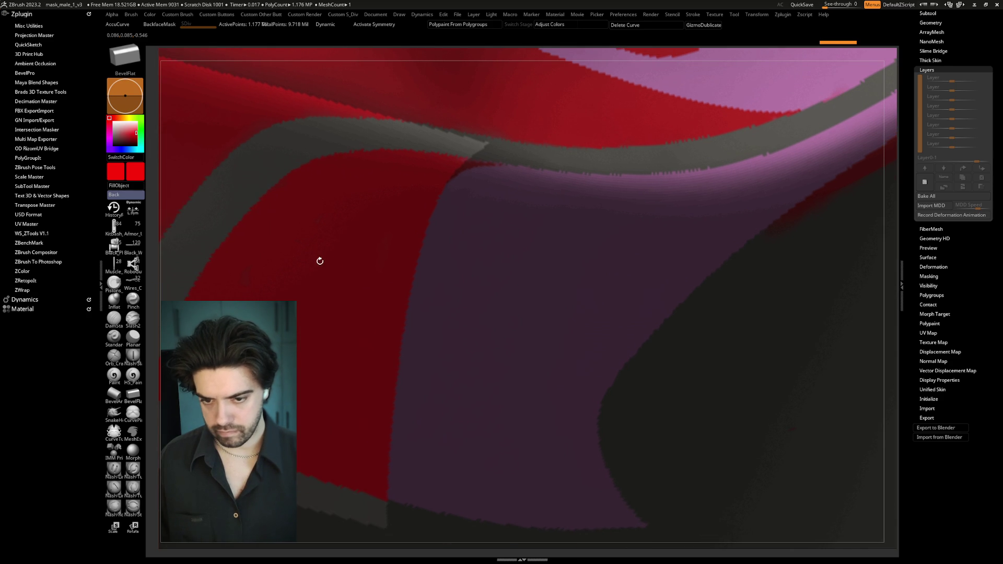
left_click_drag(384, 265, 490, 287)
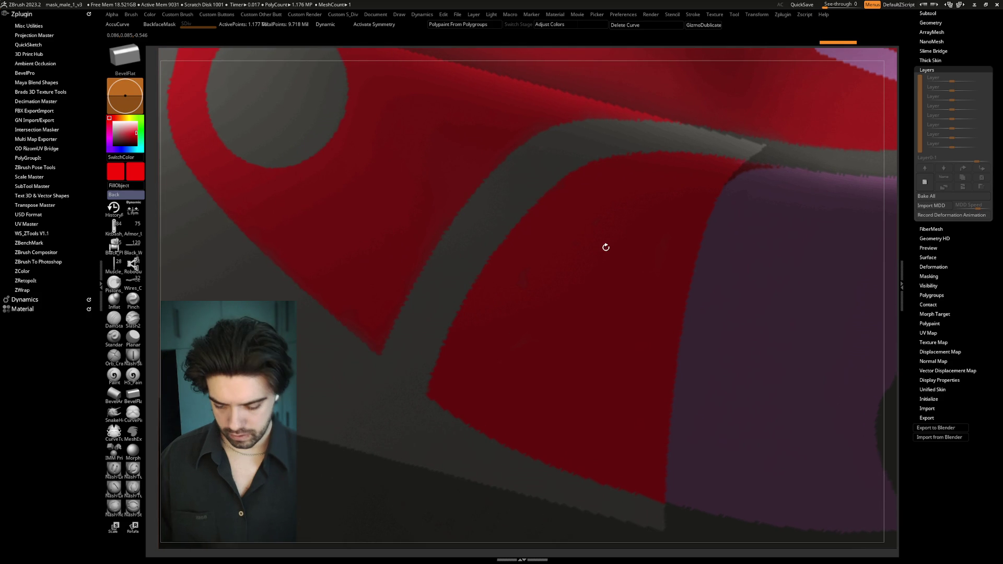
key("space")
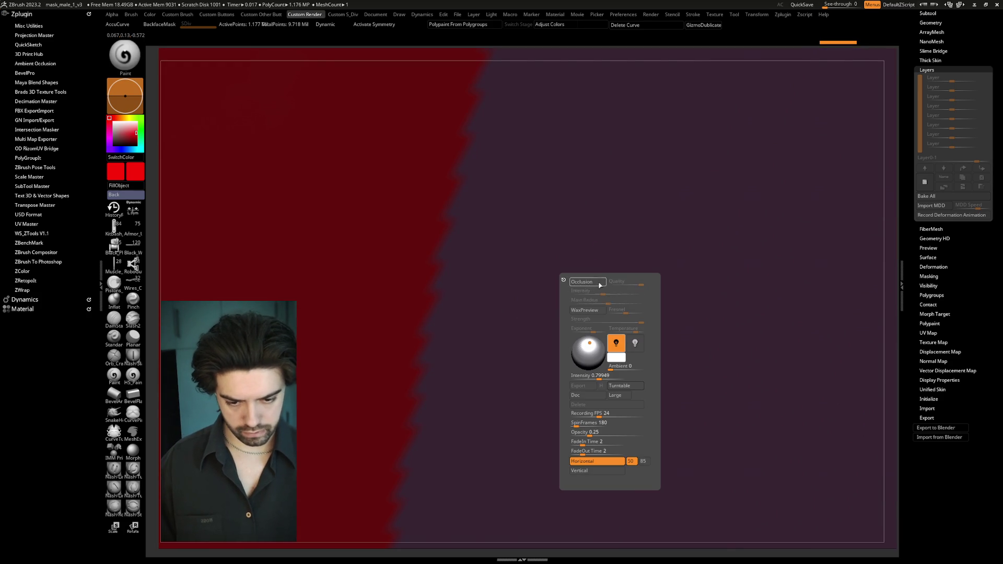
Step: Close Custom Render, toggle between Paint and BevelFlat brushes, and orbit onto the grey circle and band
left_click(133, 395)
mouse_move(342, 334)
left_mouse_down()
mouse_move(444, 304)
mouse_move(886, 226)
mouse_move(873, 178)
mouse_move(839, 125)
mouse_move(767, 49)
left_mouse_up()
key("b")
key("p")
key("a")
key("b")
key("b")
key("f")
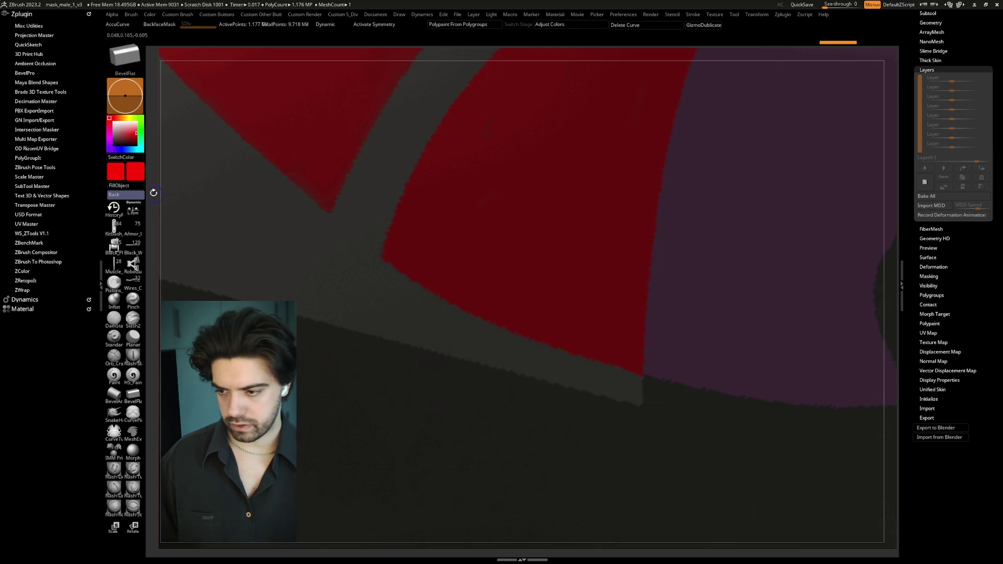
left_click_drag(175, 257, 190, 371)
key("b")
key("p")
key("a")
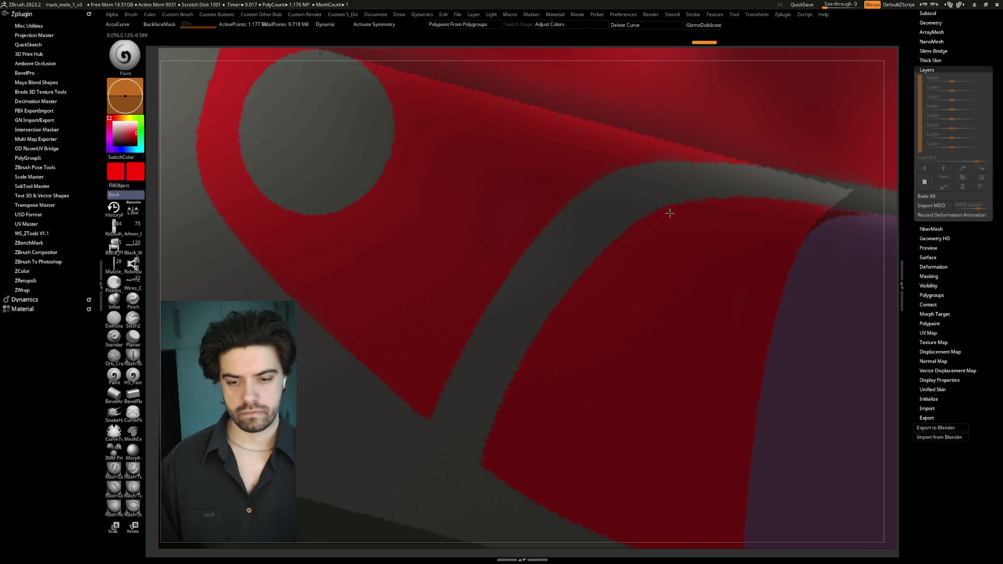
Step: Solo the mask subtool, then orbit and zoom over its pink stripe, bands and green patch
mouse_move(879, 152)
right_mouse_down("ctrl")
mouse_move(862, 125)
mouse_move(710, 134)
right_mouse_up("ctrl")
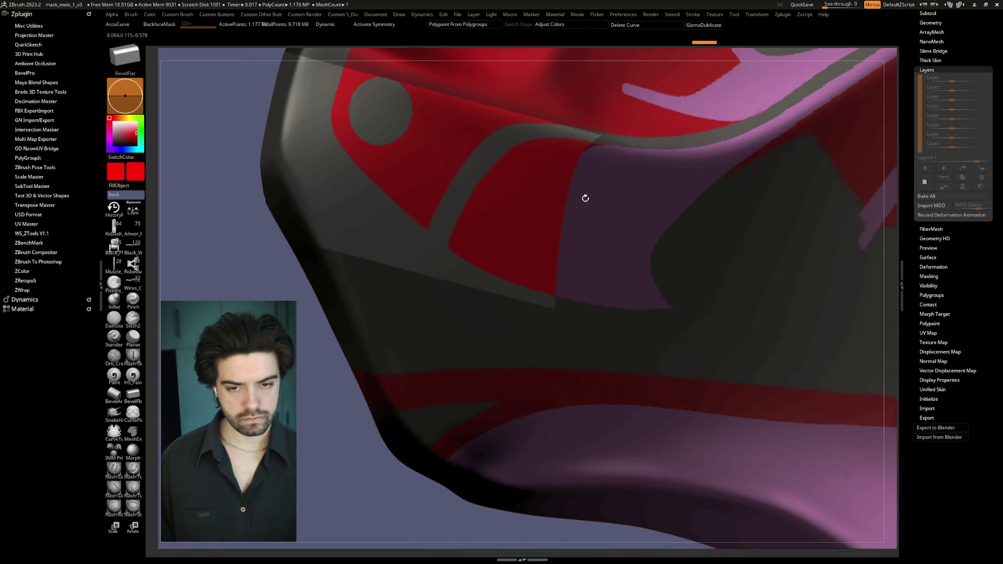
left_click(434, 354, "ctrl+shift")
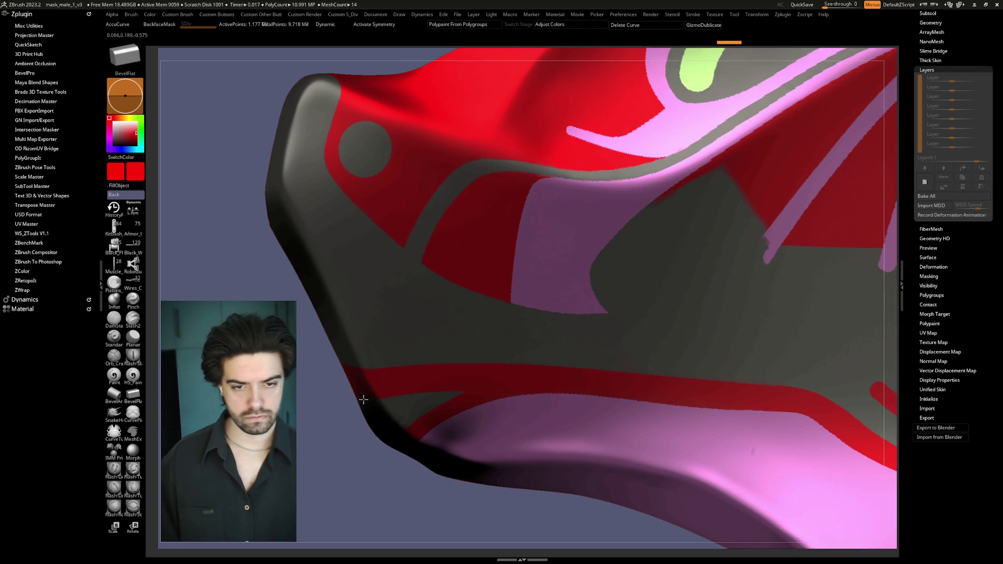
left_click_drag(363, 399, 463, 340)
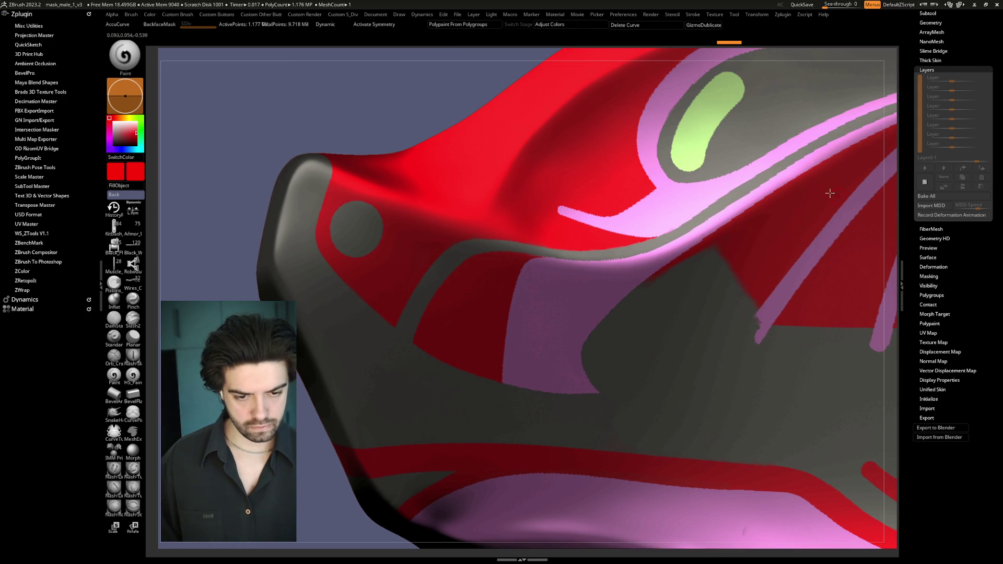
mouse_move(906, 214)
right_mouse_down("ctrl")
mouse_move(910, 233)
mouse_move(901, 195)
right_mouse_up("ctrl")
mouse_move(743, 481)
right_mouse_down()
mouse_move(728, 521)
mouse_move(693, 319)
right_mouse_up()
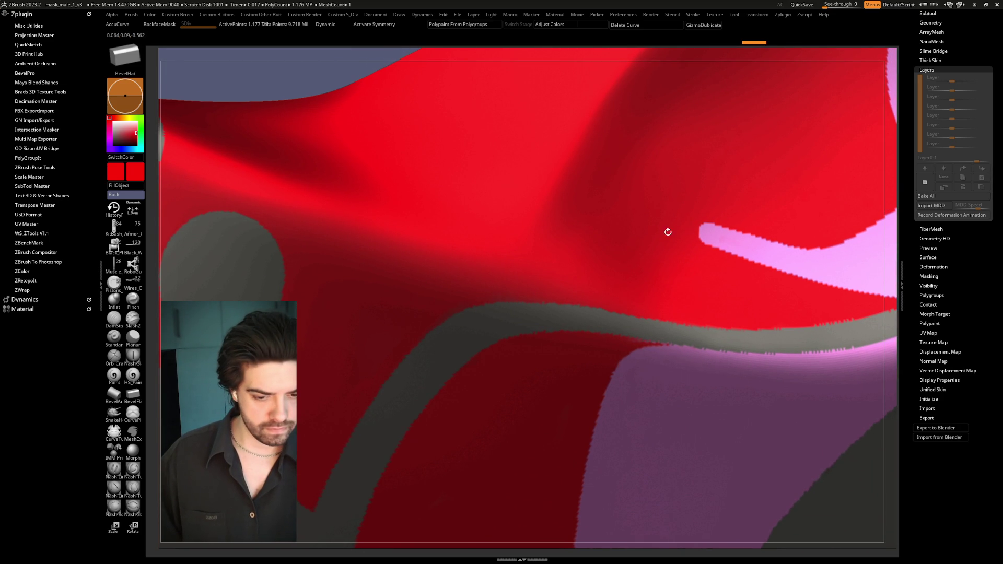
mouse_move(842, 180)
right_mouse_down()
mouse_move(889, 158)
mouse_move(637, 235)
right_mouse_up()
right_click_drag(561, 294, 501, 319)
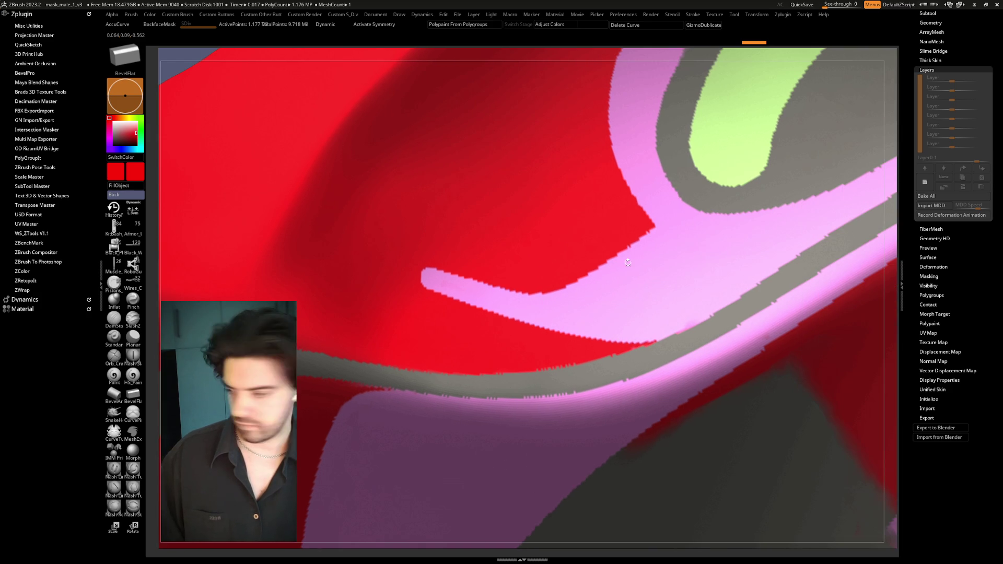
right_click_drag(888, 154, 679, 224)
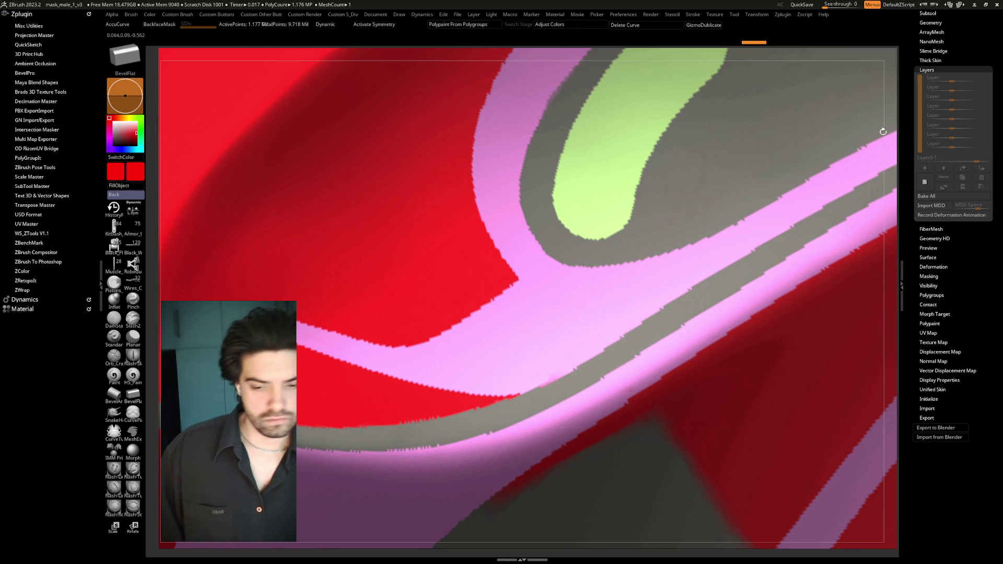
right_click_drag(875, 94, 871, 109)
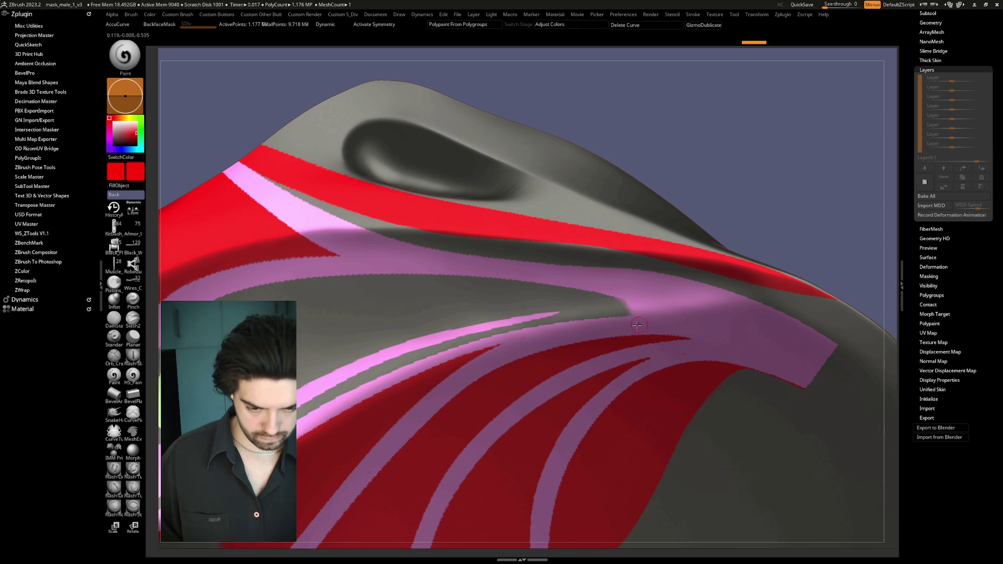
key("space")
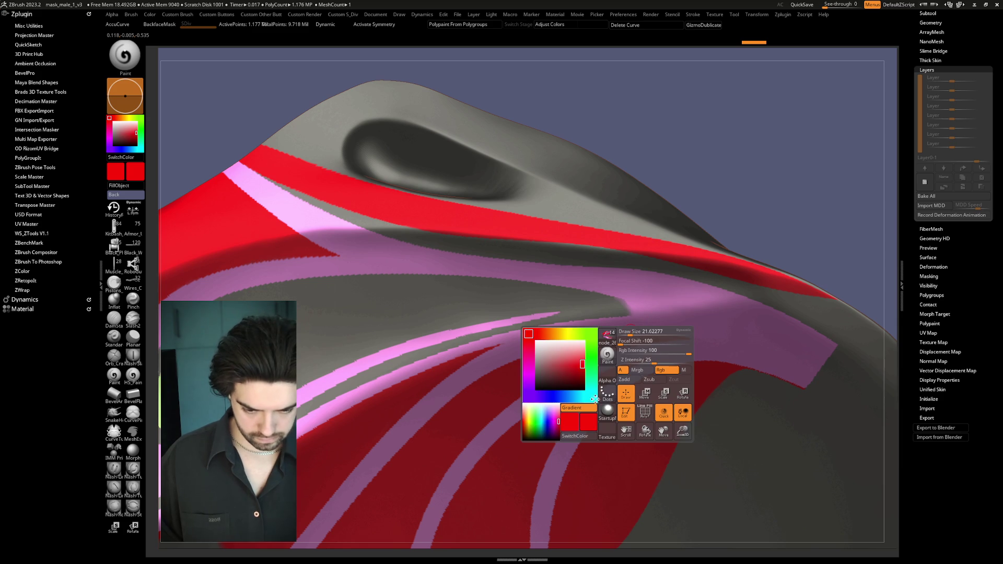
Step: Pick grey and sample it as both the main and secondary colour
left_click(537, 369)
key("space")
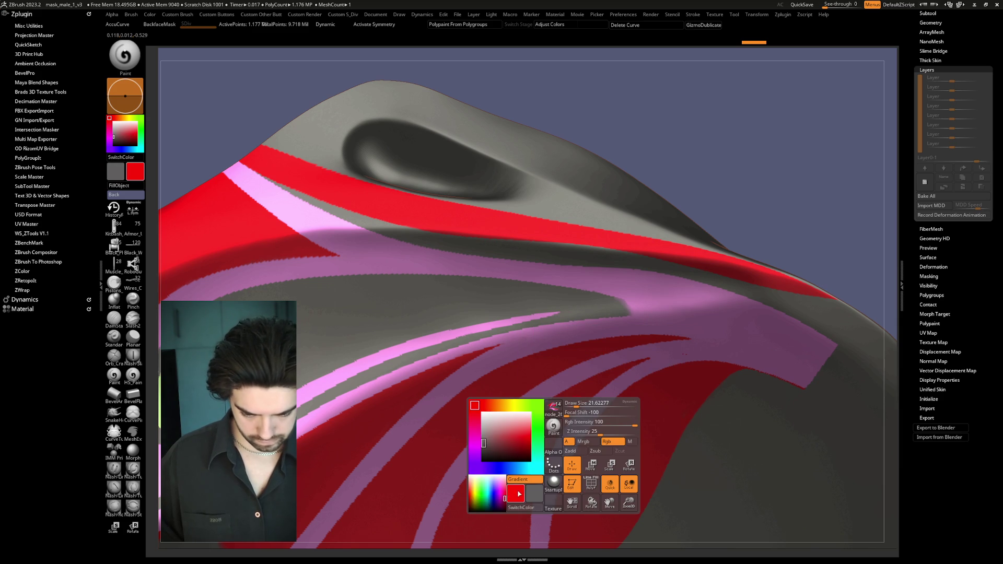
key("space")
key("space")
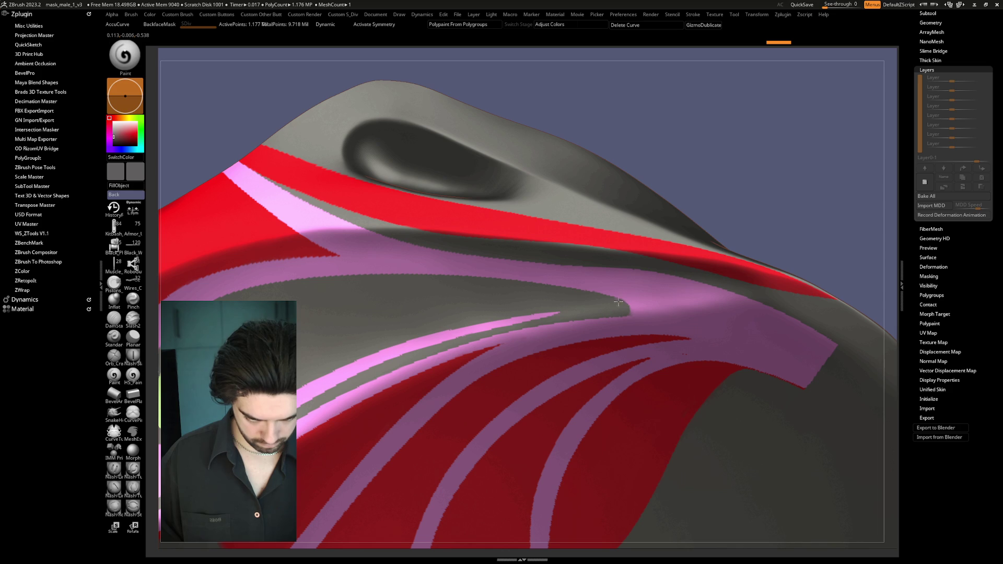
Step: Sample the stripe pink into both colour swatches, dab it on the stripe, and show the head
key("space")
key("c")
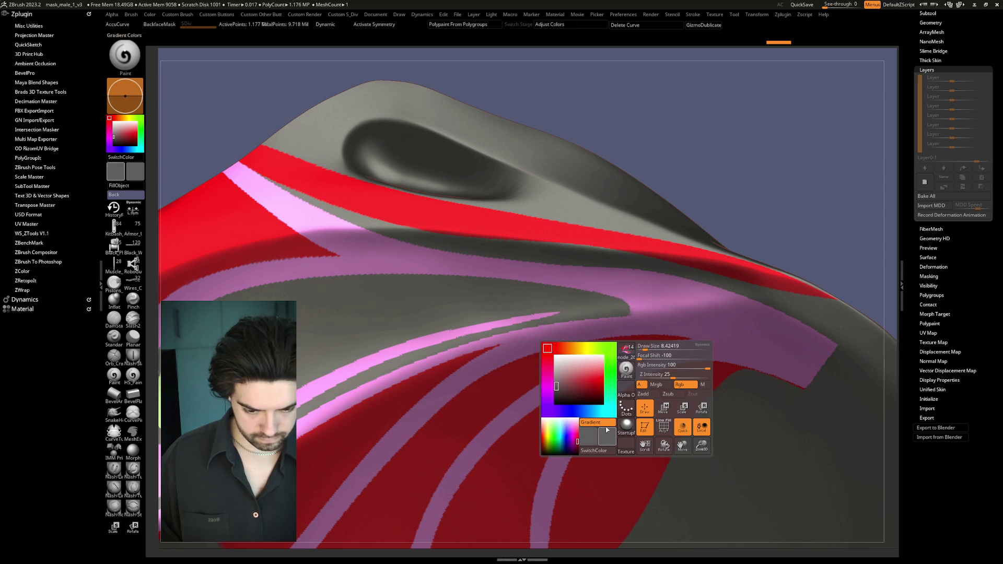
key("v")
key("c")
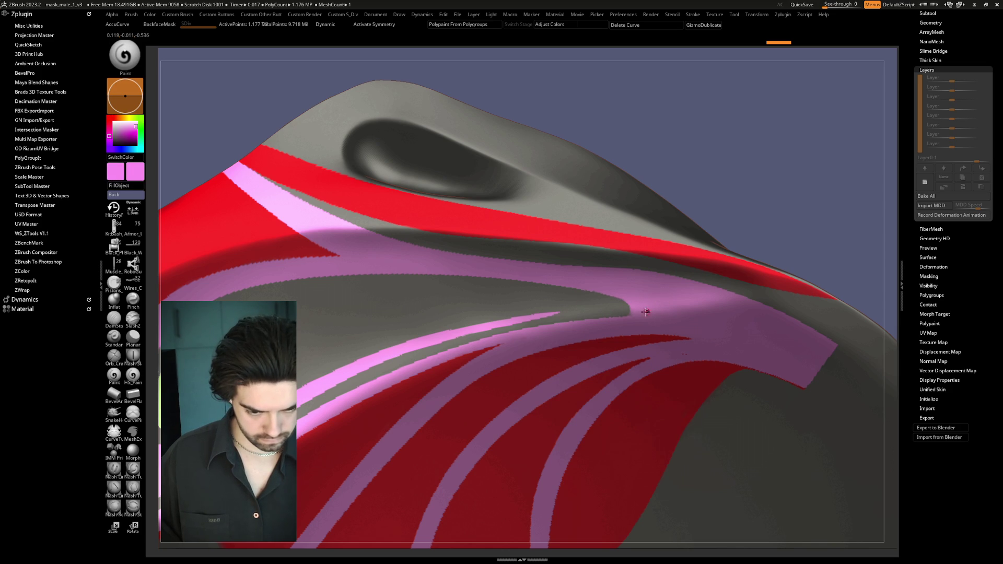
left_click(691, 277)
mouse_move(796, 208)
left_mouse_down()
mouse_move(757, 188)
mouse_move(773, 137)
mouse_move(757, 174)
left_mouse_up()
key("alt+s")
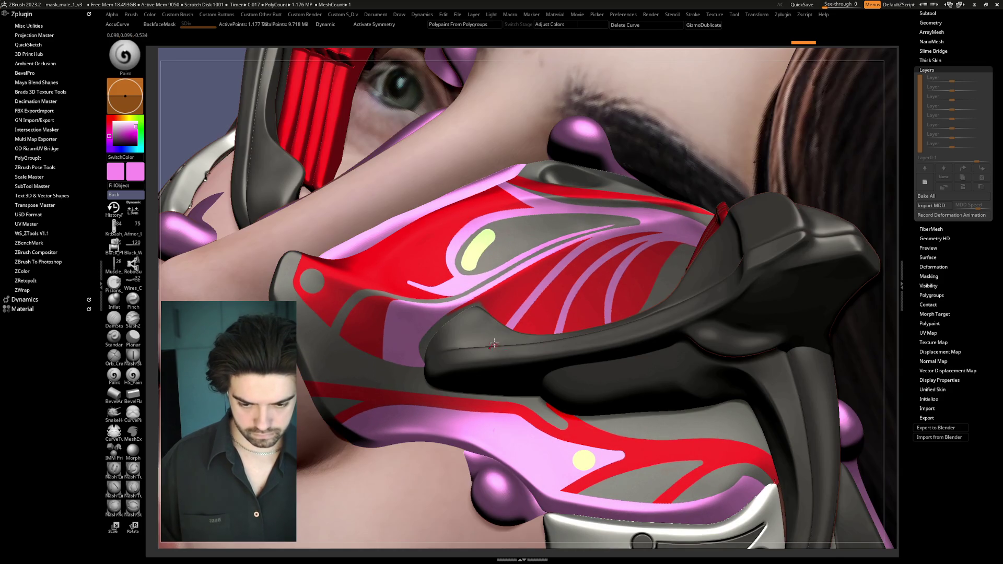
Step: Return to the isolated mask and zoom in close on the red panel's pink stripes
key("alt+s")
right_click_drag(576, 298, 445, 422, "ctrl")
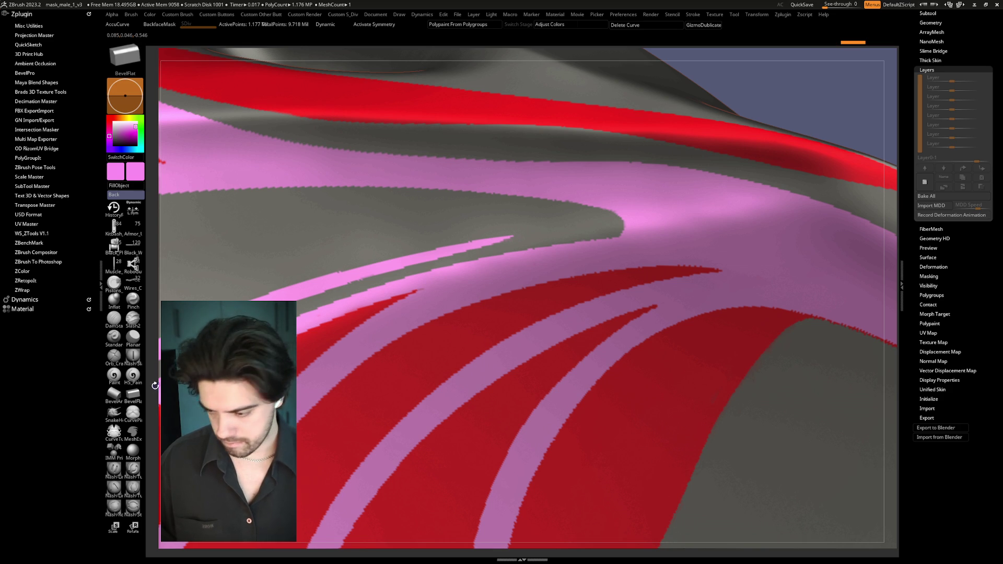
mouse_move(202, 293)
left_mouse_down()
mouse_move(409, 107)
mouse_move(342, 301)
left_mouse_up()
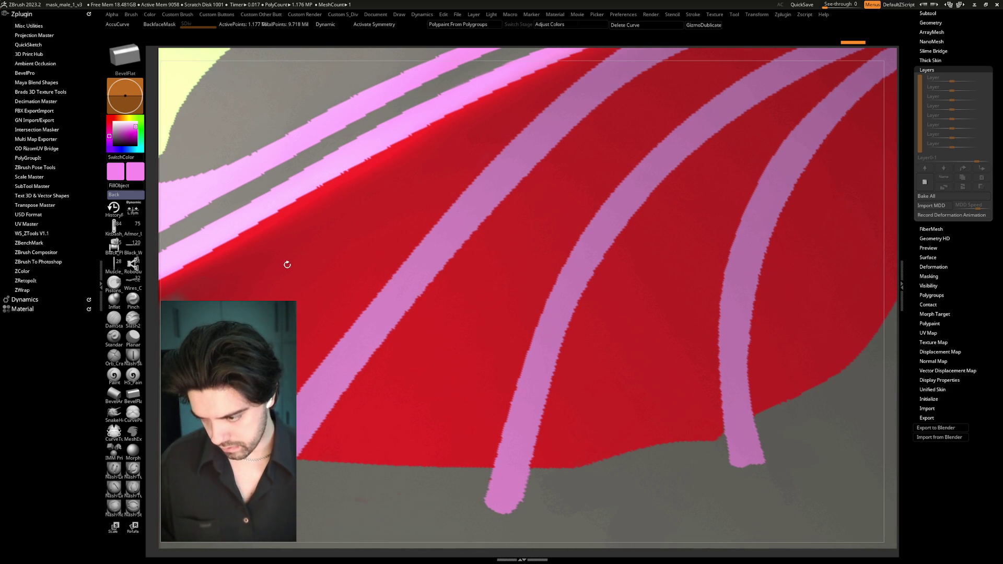
left_click_drag(286, 264, 287, 278)
Step: Mask a curve along the red panel's lower edge and paint it with sampled red
mouse_move(324, 361)
left_mouse_down()
mouse_move(361, 372)
mouse_move(385, 470)
left_mouse_up()
key("b")
key("p")
key("a")
key("b")
key("m")
key("c")
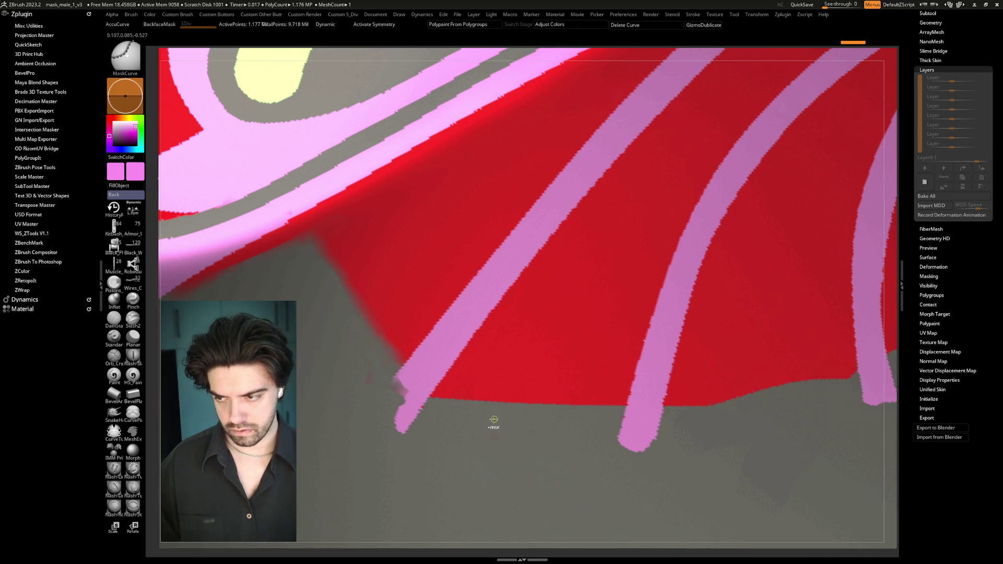
mouse_move(486, 452)
left_mouse_down()
mouse_move(376, 336)
mouse_move(385, 351)
mouse_move(301, 194)
left_mouse_up()
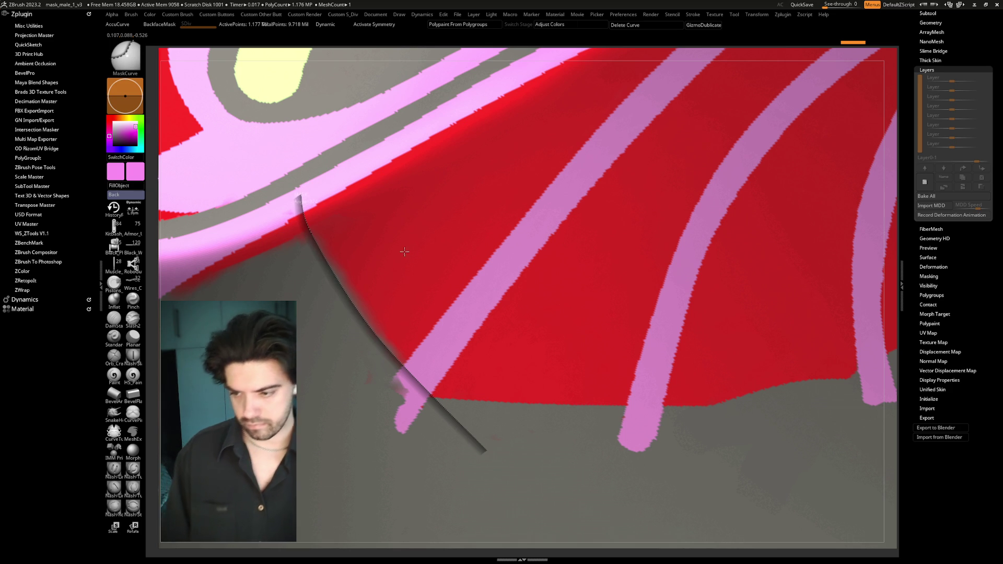
key("space")
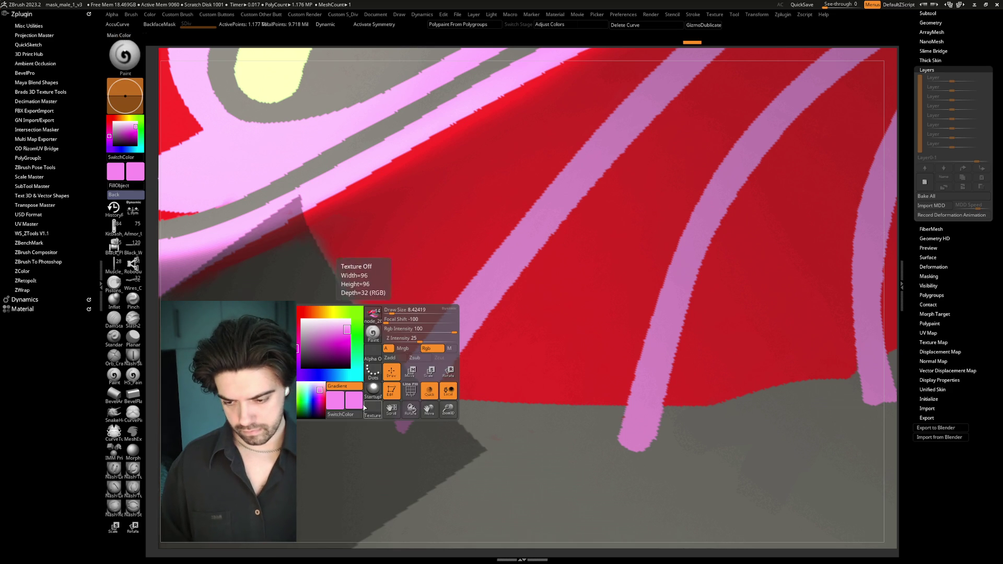
left_click_drag(361, 402, 361, 274)
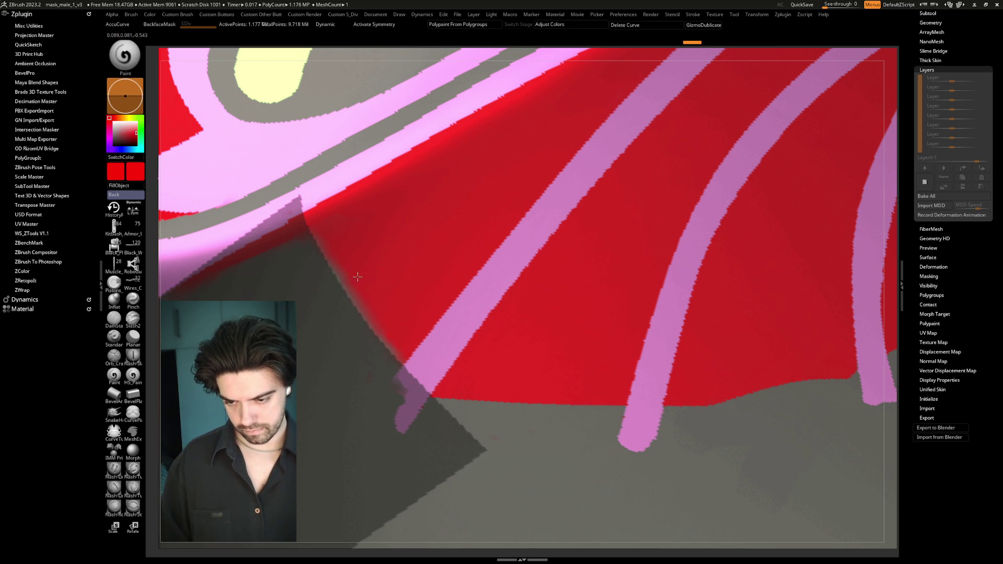
mouse_move(358, 234)
left_mouse_down()
mouse_move(368, 325)
mouse_move(397, 339)
left_mouse_up()
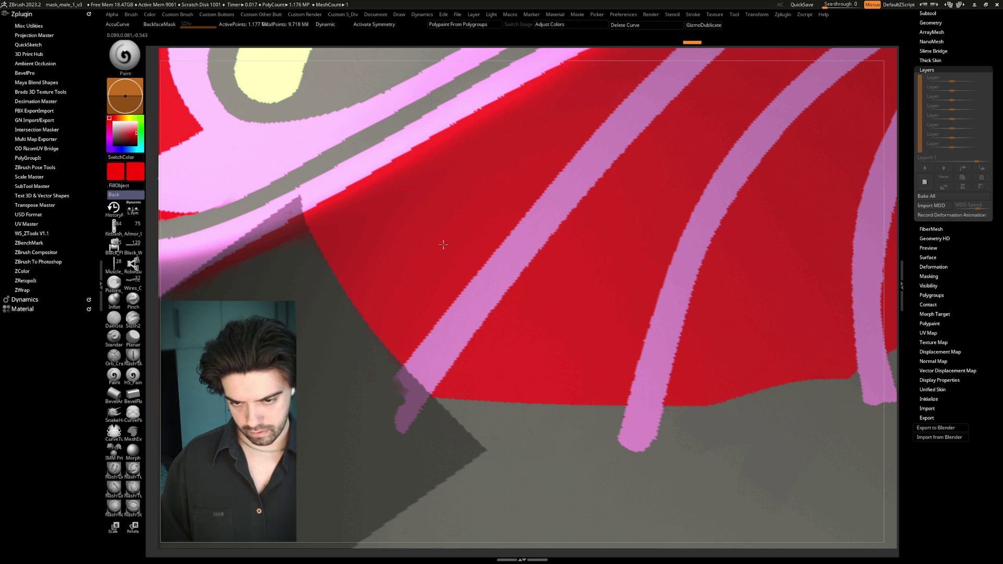
Step: Draw further mask lines across and below the red panel, then invert the mask
left_click_drag(338, 48, 432, 235, "ctrl")
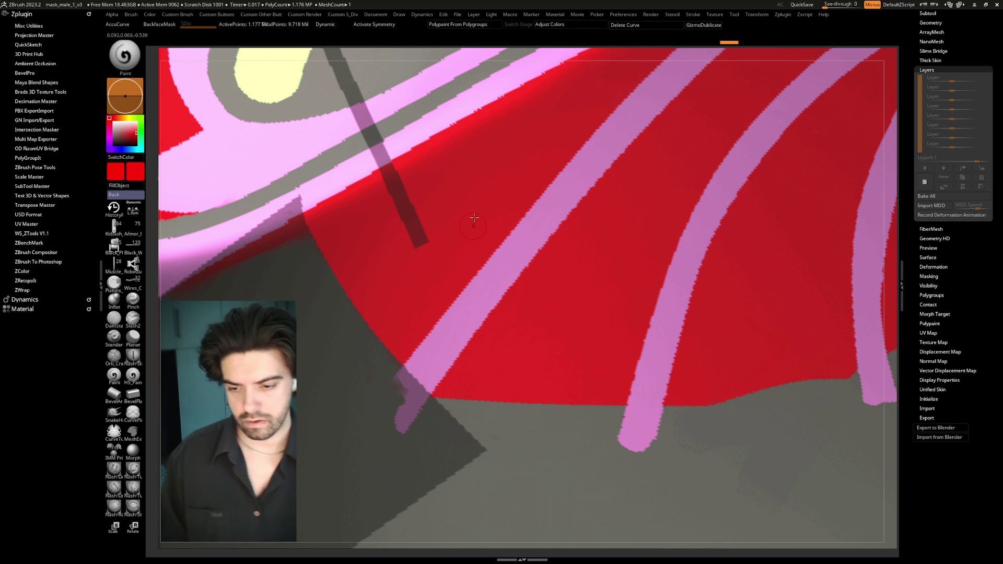
key("ctrl")
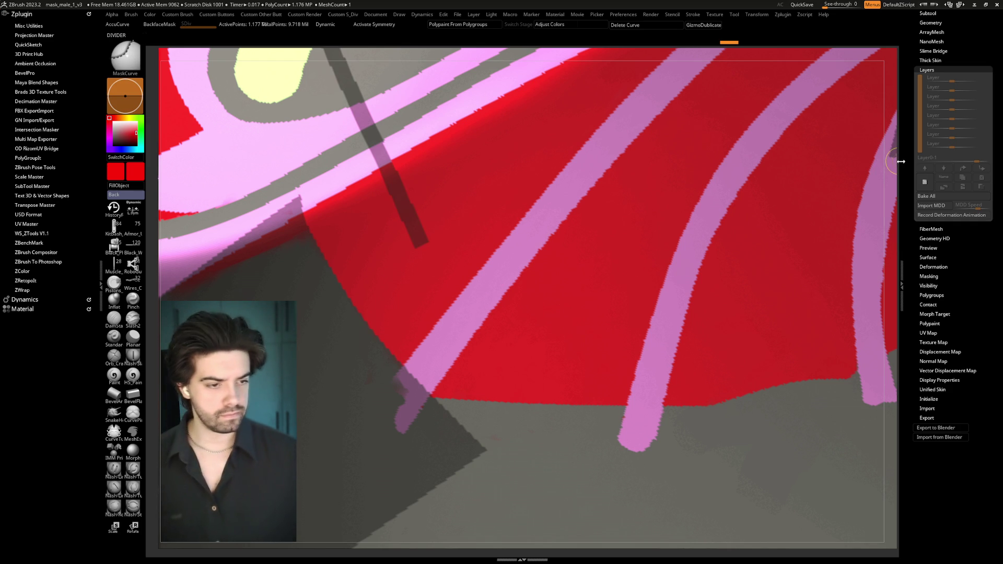
left_click_drag(884, 94, 796, 112)
key("ctrl")
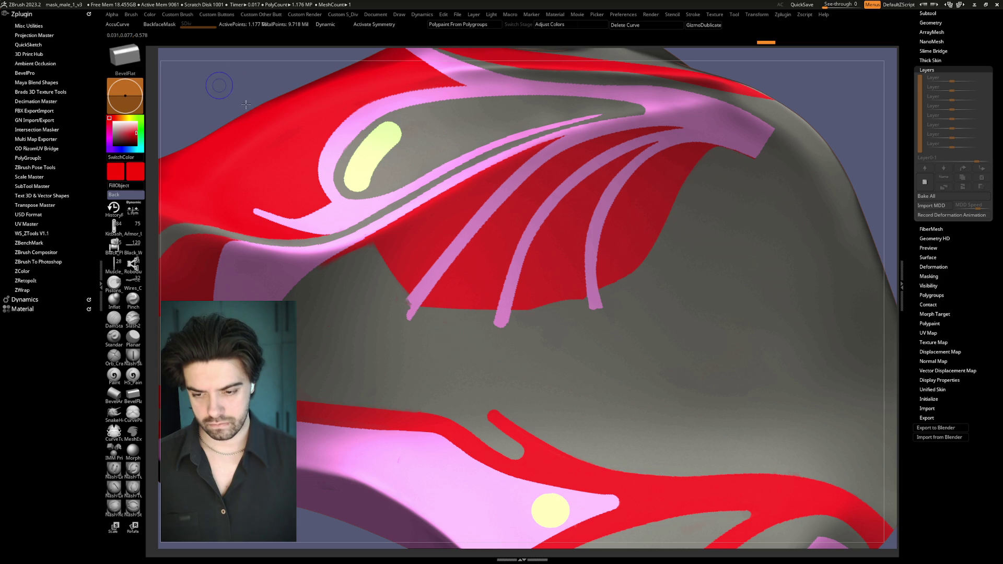
scroll(413, 246, "up", 3)
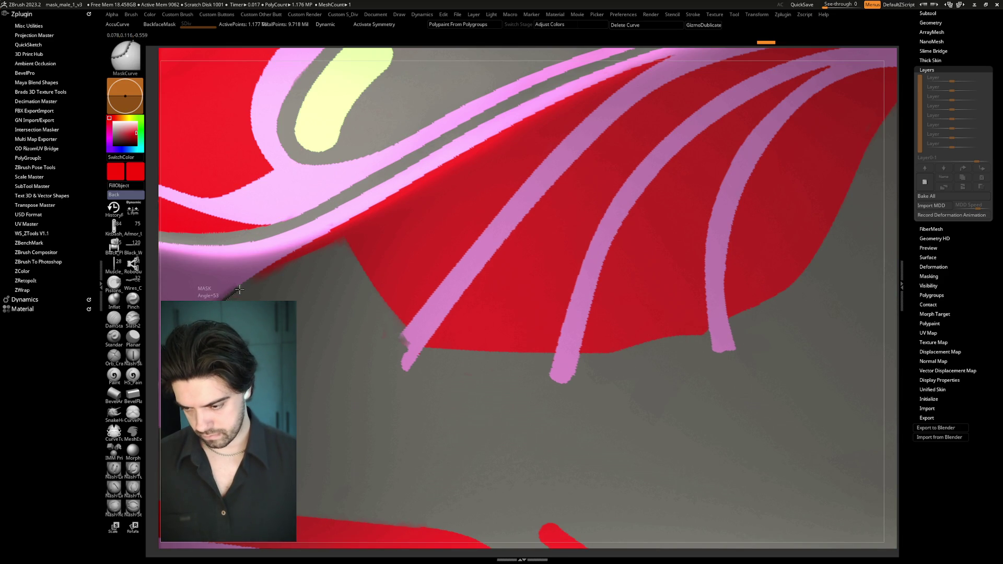
mouse_move(243, 290)
left_mouse_down()
mouse_move(390, 224)
mouse_move(411, 228)
mouse_move(419, 278)
left_mouse_up()
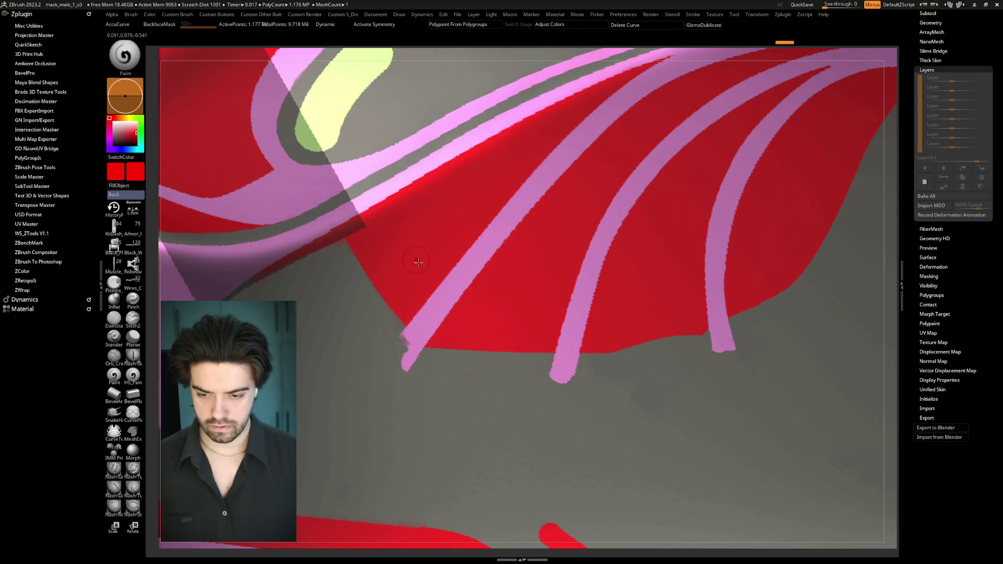
right_click_drag(413, 257, 411, 224, "ctrl")
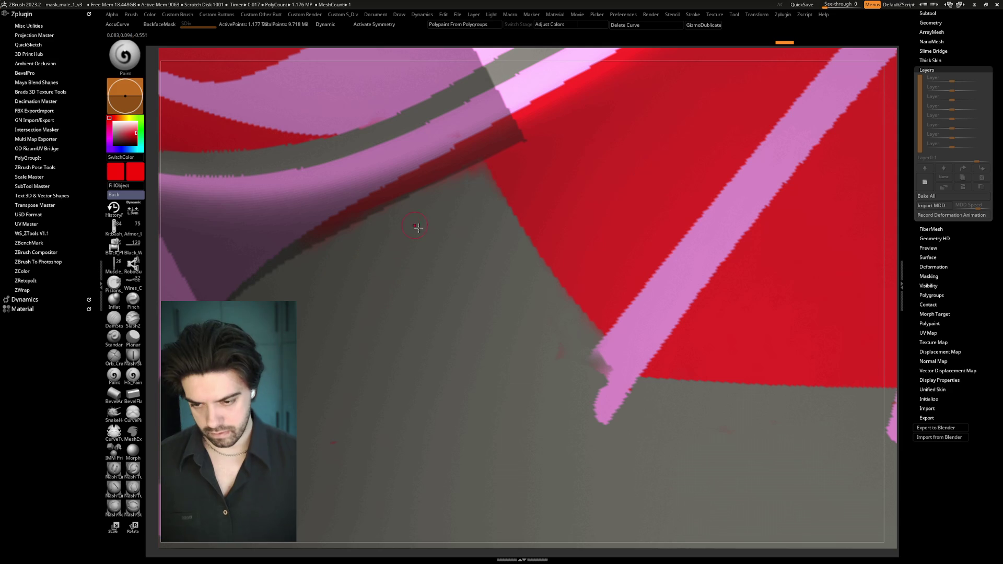
key("space")
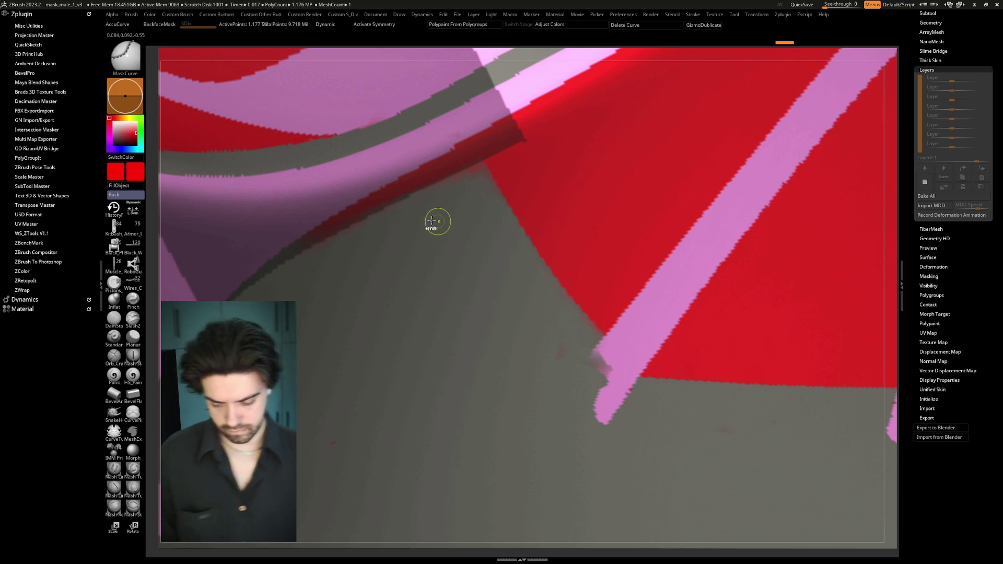
key("ctrl+i")
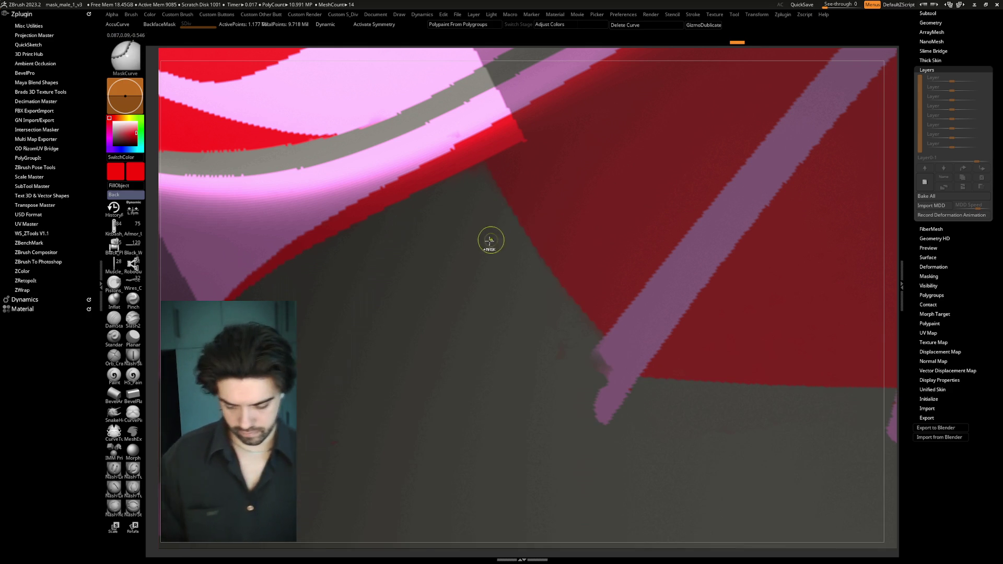
Step: Sample grey, paint over the pink stripe's lower tip, and save the project
key("space")
key("c")
key("v")
key("c")
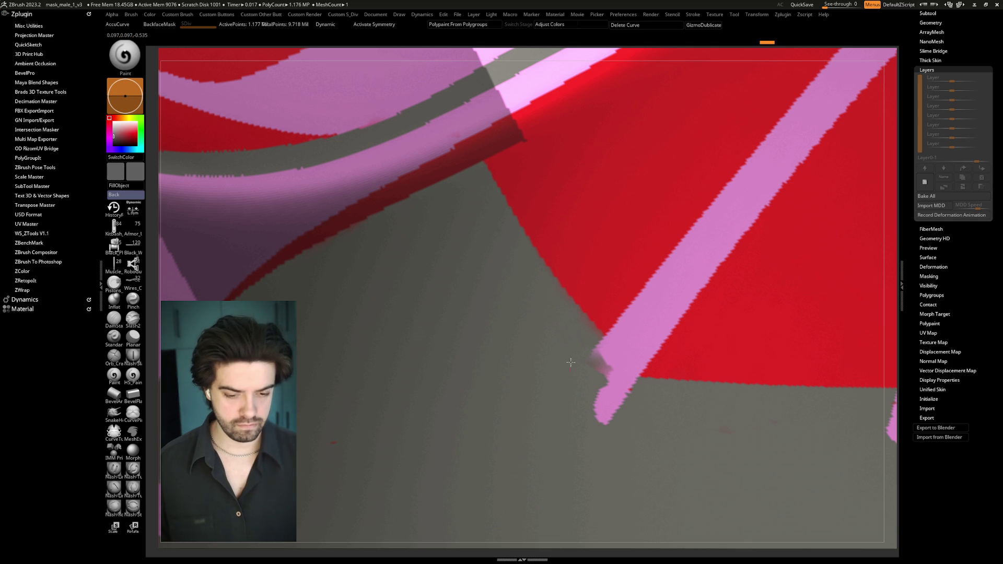
mouse_move(584, 354)
left_mouse_down()
mouse_move(632, 394)
mouse_move(577, 408)
left_mouse_up()
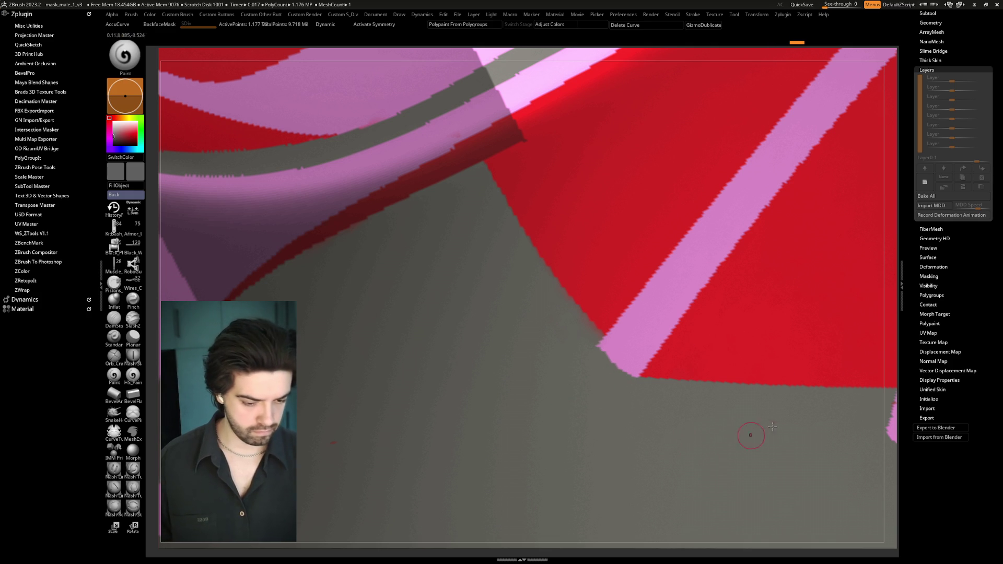
mouse_move(895, 318)
right_mouse_down()
mouse_move(855, 215)
mouse_move(755, 102)
mouse_move(783, 177)
mouse_move(683, 124)
right_mouse_up()
key("ctrl")
key("ctrl+s")
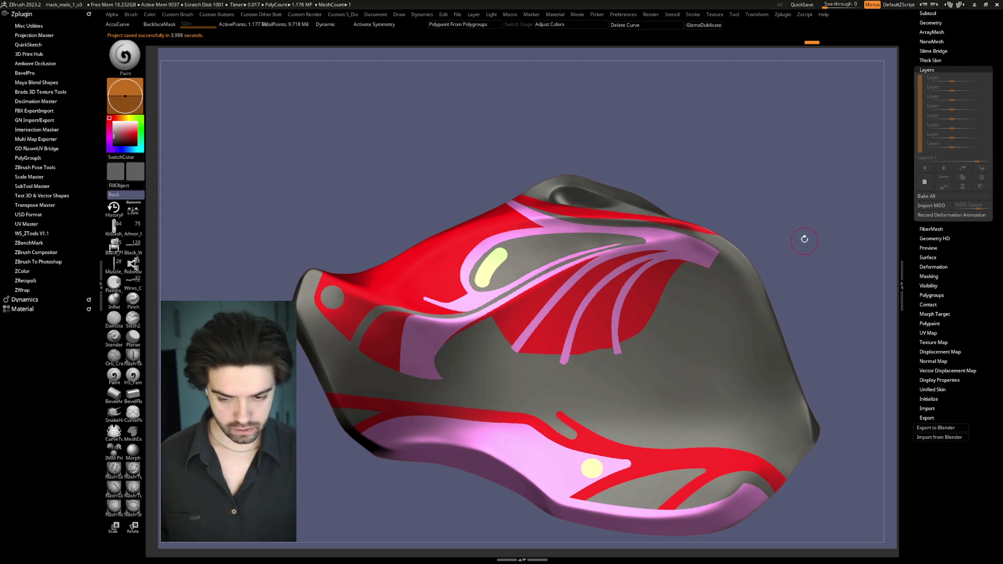
Step: Rotate the mask slightly and expand the Tool > Masking subpalette
left_click_drag(801, 241, 837, 230)
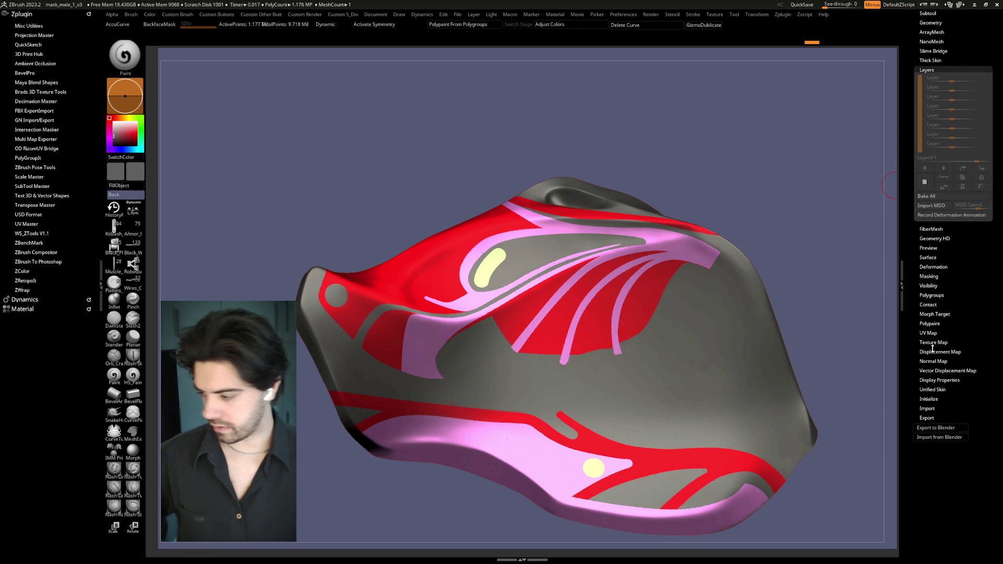
left_click(929, 275)
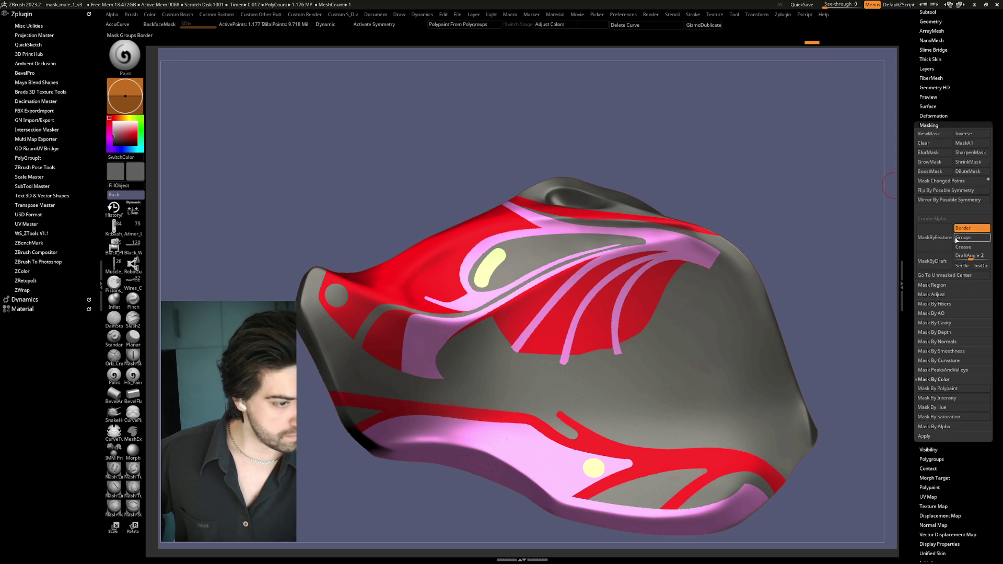
Step: Mask the shell by its paint colour
left_click(938, 389)
left_click_drag(821, 284, 772, 276)
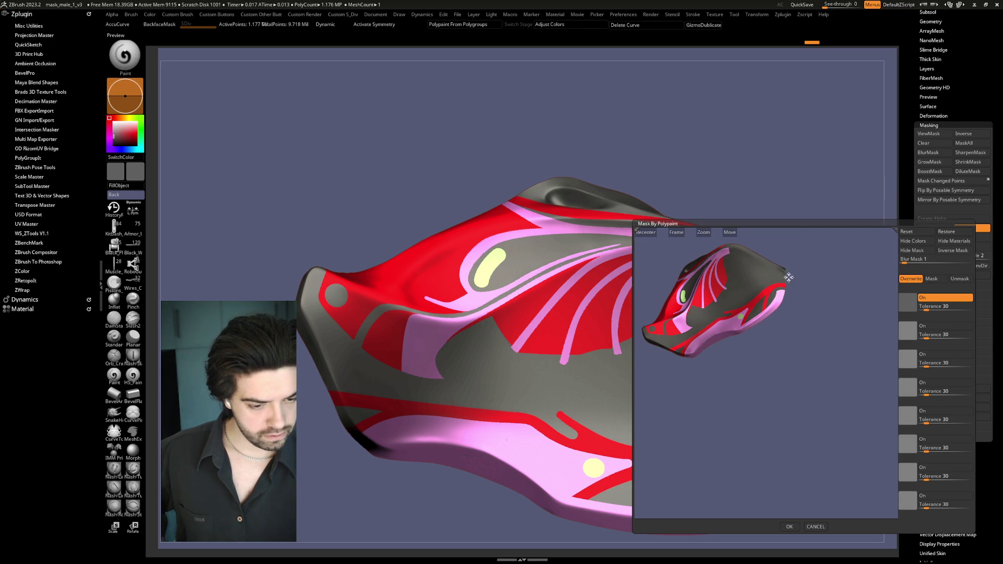
left_click(789, 526)
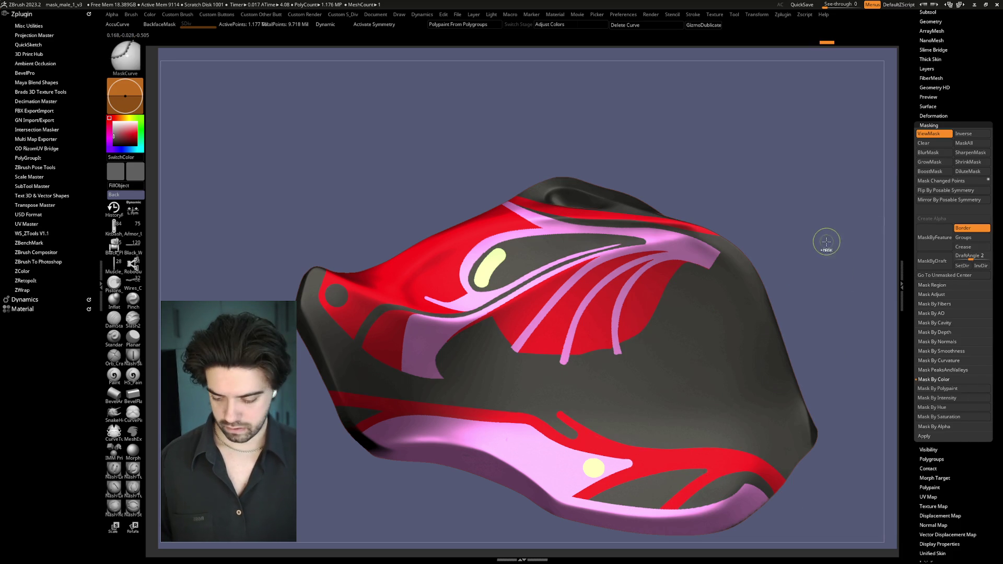
Step: Hide the red and pink painted areas, then toggle visibility between the painted and grey parts
key("ctrl+shift+a")
left_click(709, 354, "ctrl+shift")
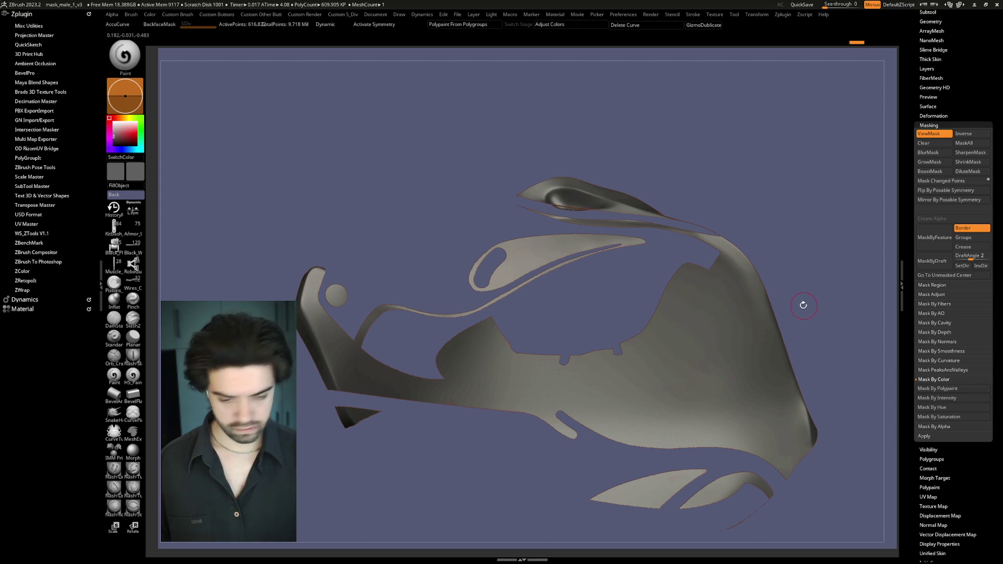
left_click(824, 272, "ctrl+shift")
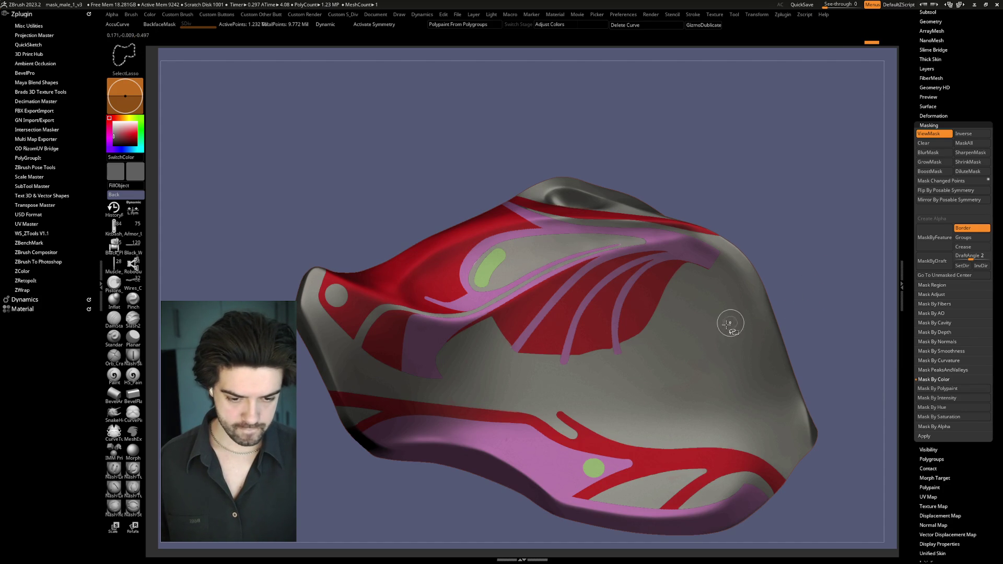
key("ctrl+h")
left_click(800, 270, "ctrl+shift")
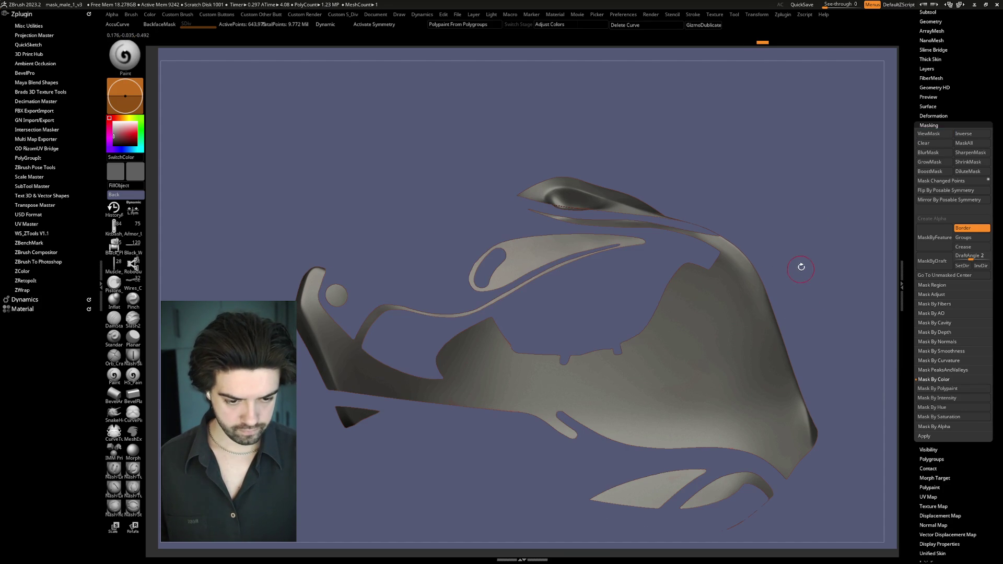
left_click(837, 255, "ctrl+shift")
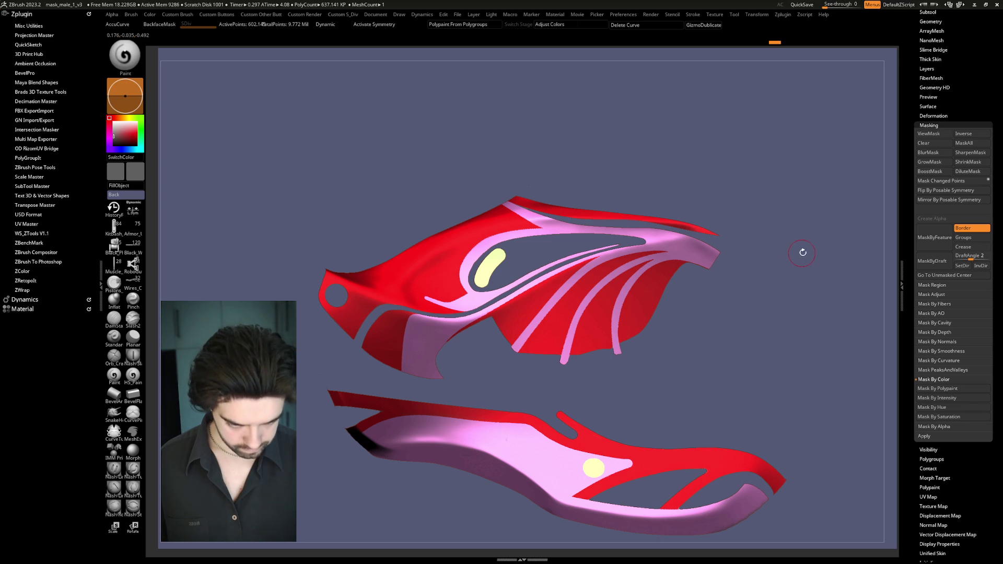
left_click(817, 267, "ctrl+shift")
Step: With wireframe on, zoom to a part edge, hide a small piece of the masked strip, then unhide all
mouse_move(815, 251)
left_mouse_down()
mouse_move(824, 235)
mouse_move(822, 244)
mouse_move(807, 236)
mouse_move(811, 251)
mouse_move(880, 280)
mouse_move(746, 207)
mouse_move(761, 226)
left_mouse_up()
key("shift+f")
left_click_drag(707, 175, 789, 250, "alt")
mouse_move(620, 240)
left_mouse_down("alt")
mouse_move(801, 266)
mouse_move(565, 307)
mouse_move(558, 299)
mouse_move(780, 239)
left_mouse_up("alt")
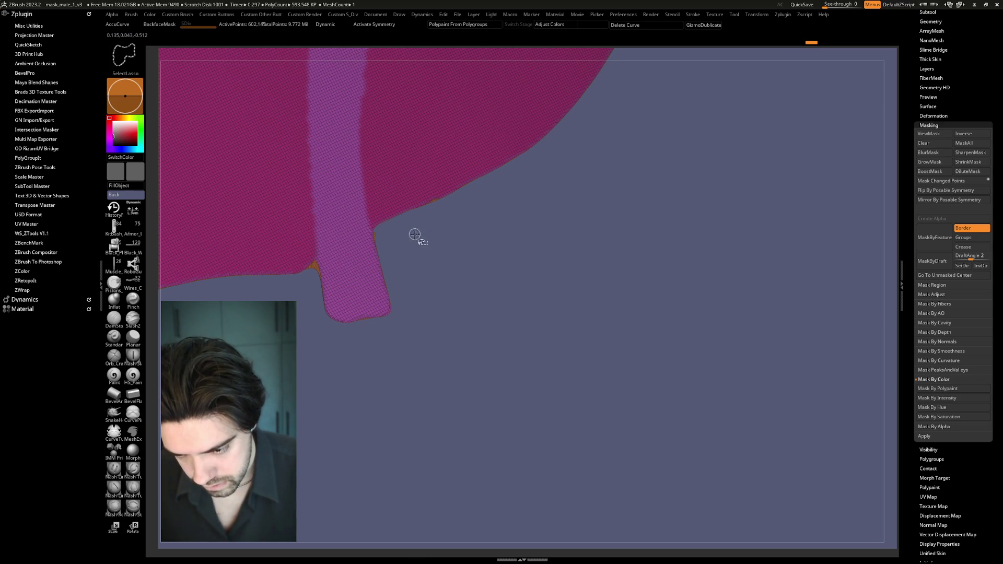
left_click_drag(380, 233, 387, 235, "ctrl+alt+shift")
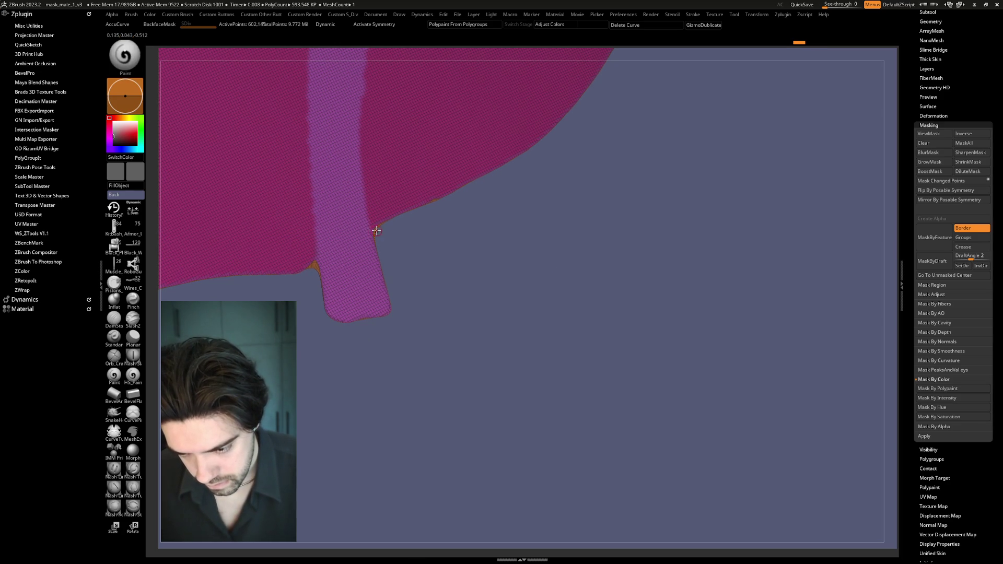
left_click(385, 231, "ctrl+shift")
left_click(431, 288, "ctrl+shift")
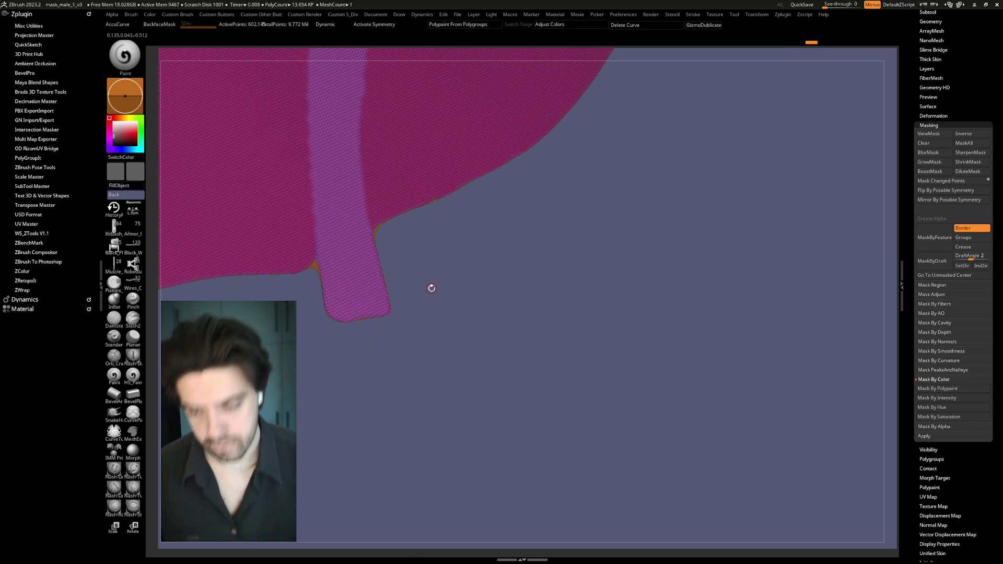
Step: Hide sections of the shell's pink masked mesh and orbit to see the whole shell
left_click(316, 265, "ctrl+alt+shift")
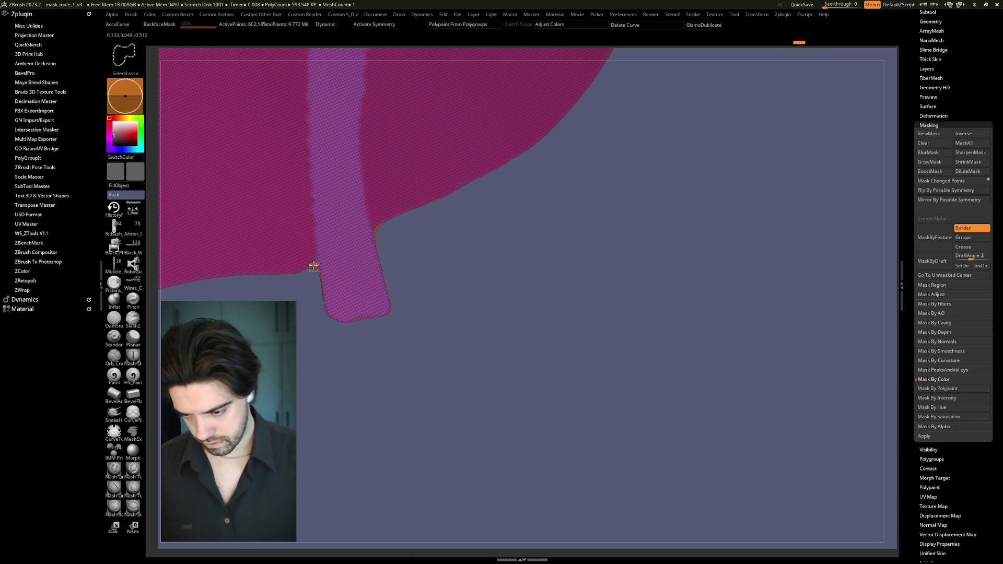
left_click(398, 260, "ctrl+alt+shift")
mouse_move(503, 224)
left_mouse_down()
mouse_move(593, 199)
mouse_move(613, 271)
mouse_move(889, 172)
left_mouse_up()
left_click_drag(915, 88, 914, 115)
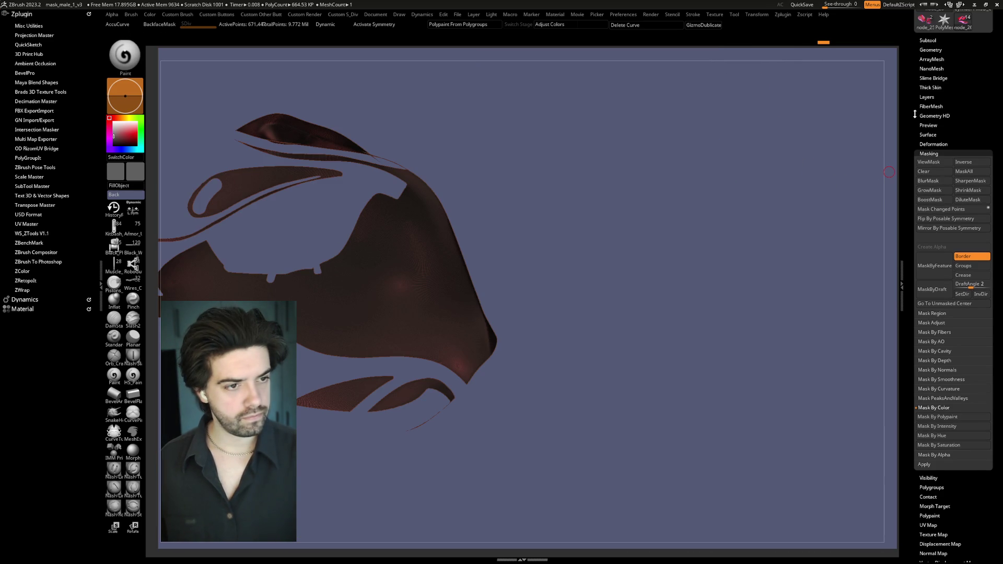
Step: Clear the mask from the shell
left_click(928, 40)
left_click_drag(810, 114, 821, 177, "ctrl")
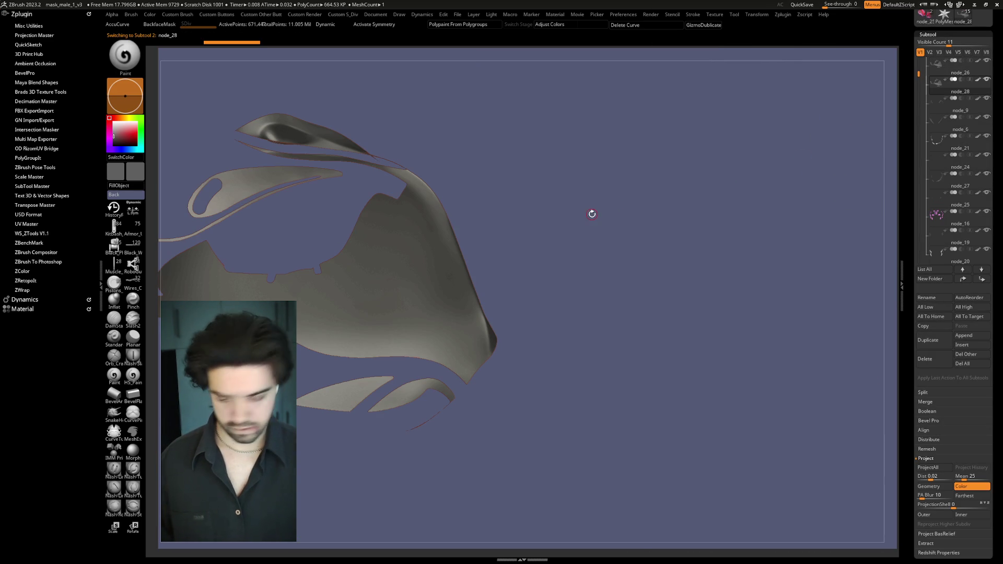
key("space")
Step: Select the node_26 subtool and centre both mask pieces in view
left_click(935, 109)
left_click(937, 64)
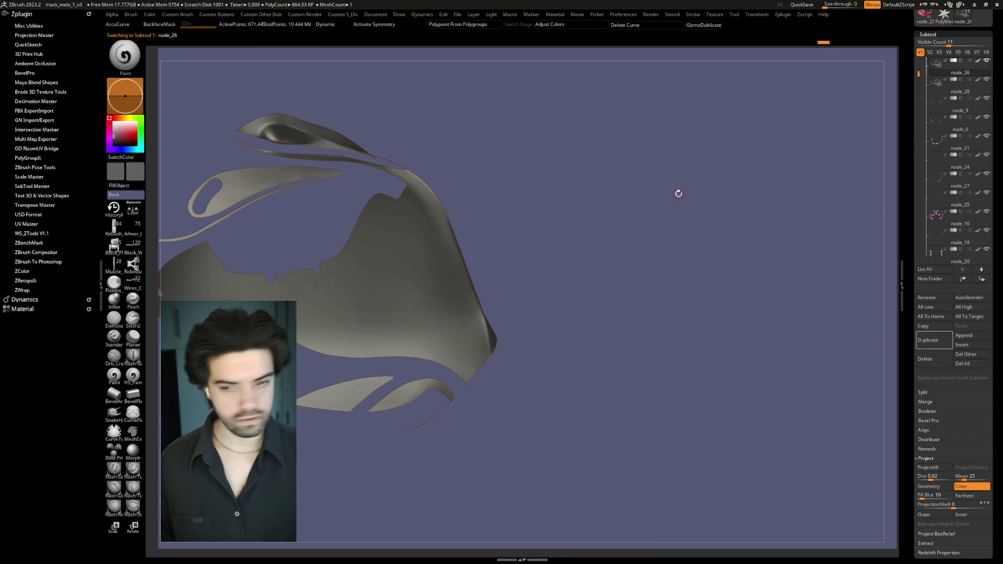
key("space")
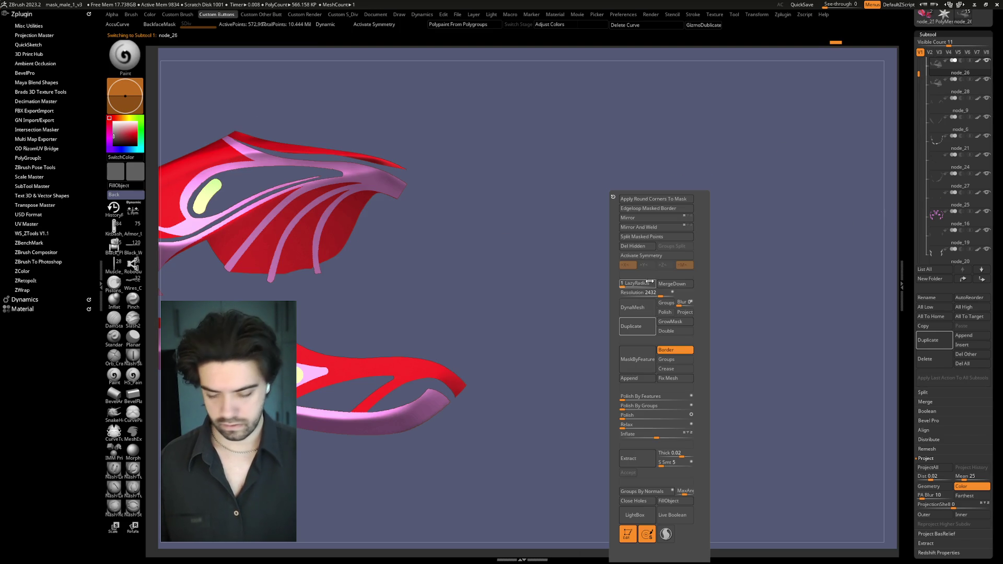
left_click_drag(559, 231, 629, 212, "alt")
Step: Switch to the grey node_28 shell, turn it toward the camera and zoom out
left_click(937, 82)
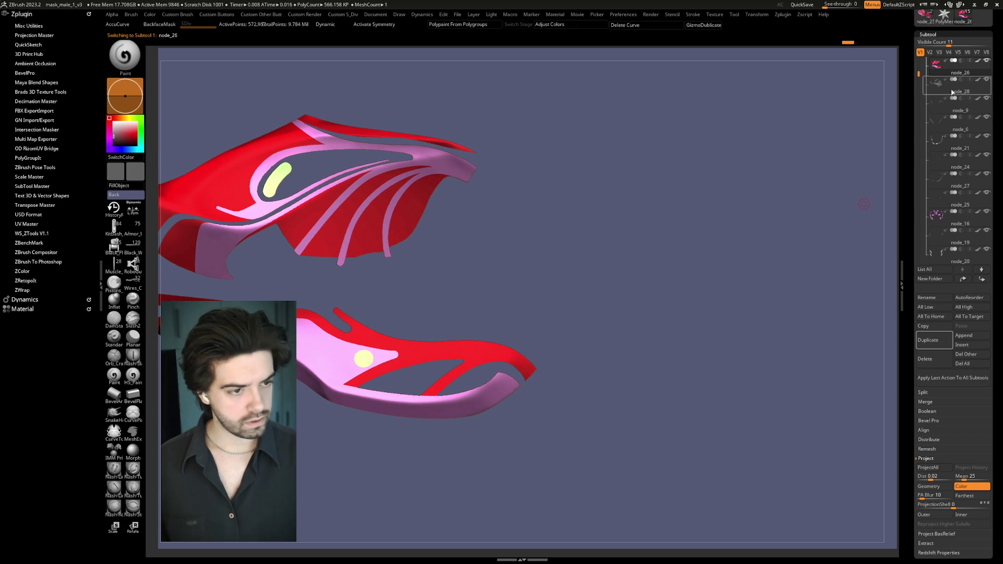
mouse_move(646, 173)
left_mouse_down()
mouse_move(660, 215)
mouse_move(683, 215)
left_mouse_up()
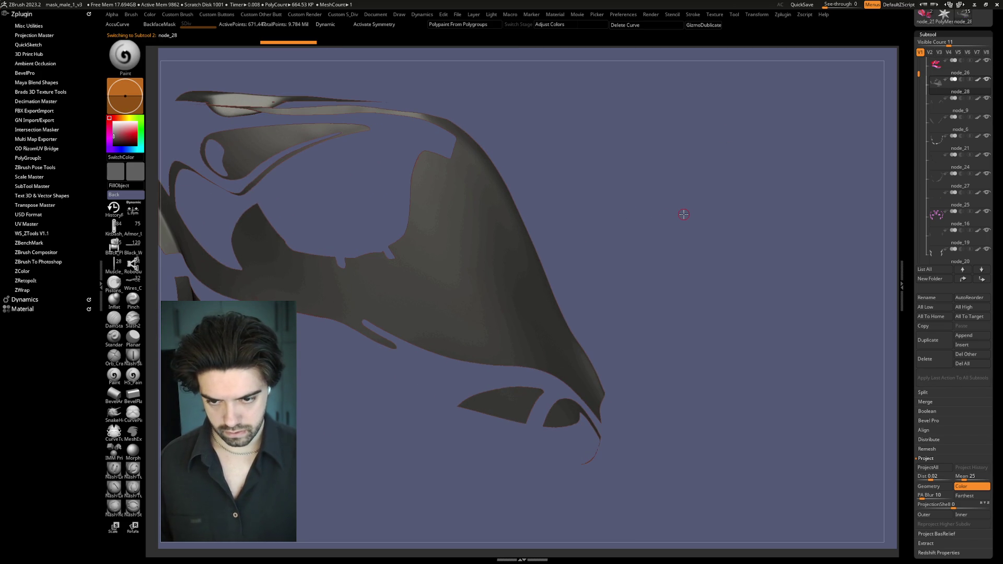
right_click(684, 213)
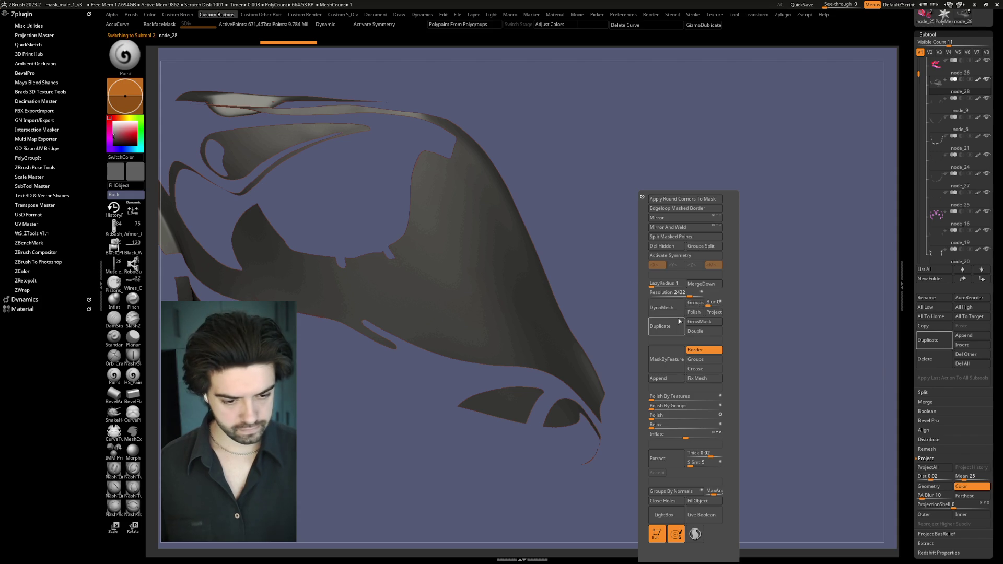
mouse_move(790, 302)
left_mouse_down()
mouse_move(694, 203)
mouse_move(574, 292)
mouse_move(449, 364)
left_mouse_up()
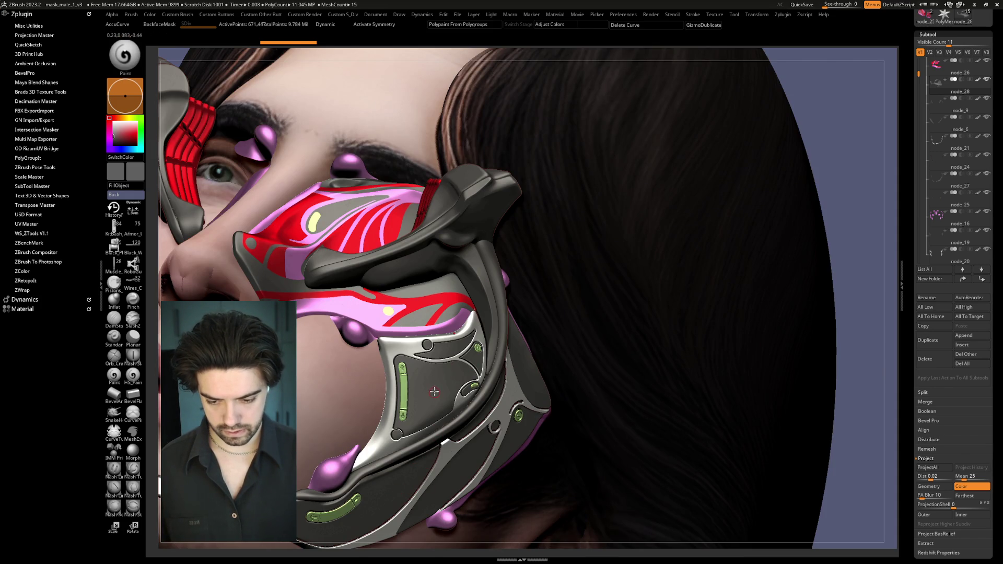
Step: Mask the grey shell by its mesh features
mouse_move(418, 312)
left_mouse_down()
mouse_move(531, 289)
mouse_move(676, 219)
mouse_move(588, 262)
mouse_move(690, 286)
left_mouse_up()
key("space")
left_click(676, 359)
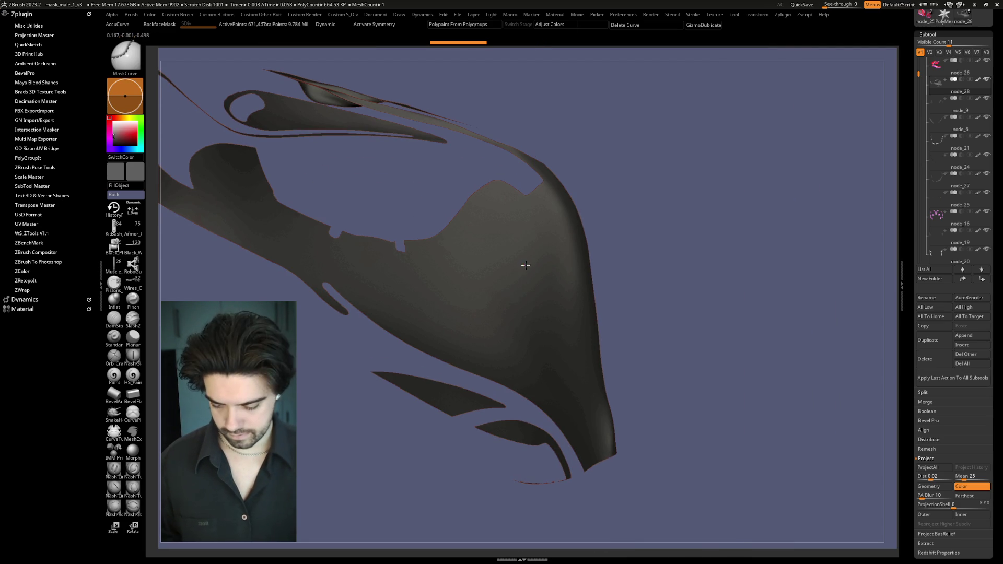
key("space")
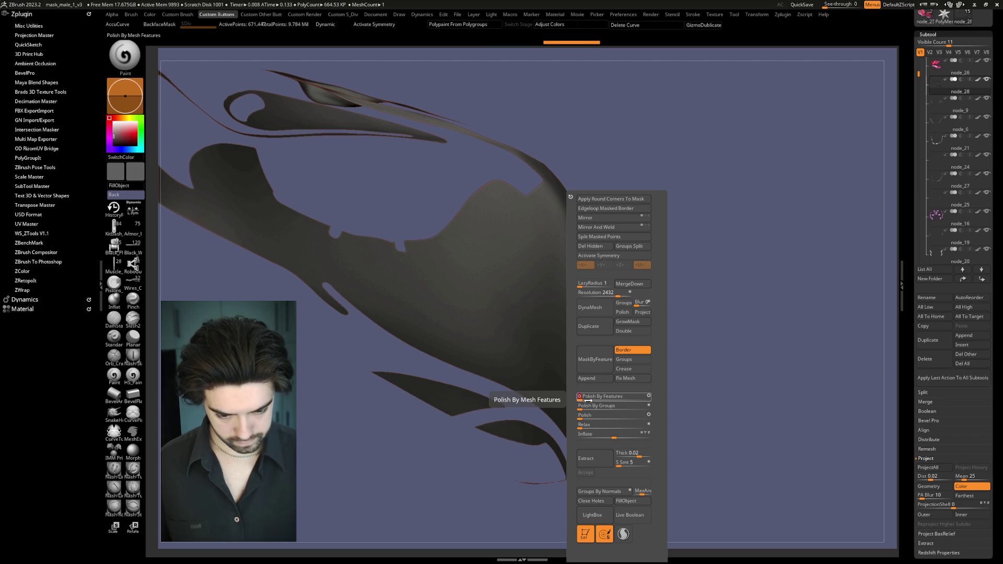
Step: Deflate the shell with Inflate at -3, then ease it back to -1
mouse_move(705, 284)
left_mouse_down()
mouse_move(688, 260)
mouse_move(691, 226)
mouse_move(696, 255)
left_mouse_up()
key("space")
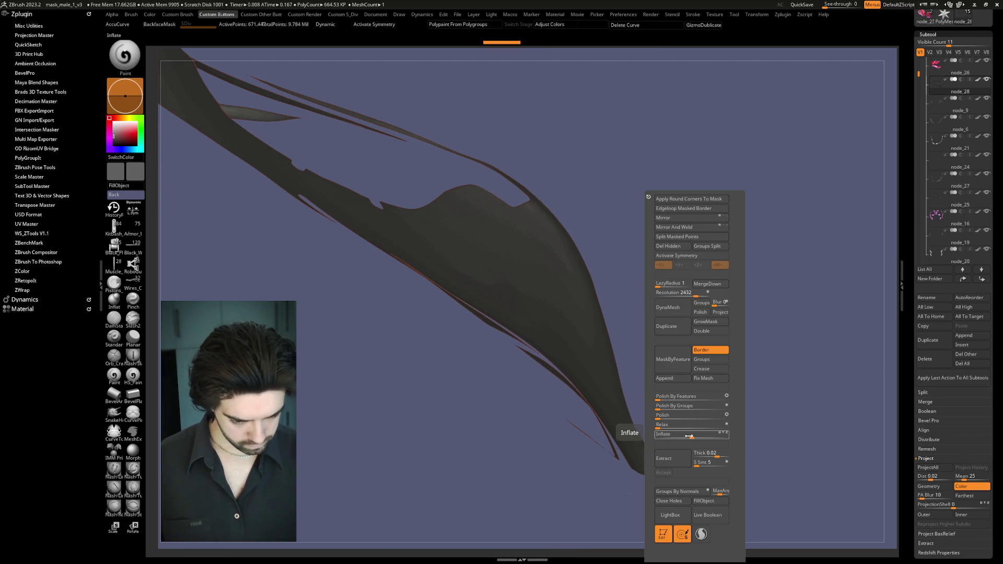
left_click(690, 437)
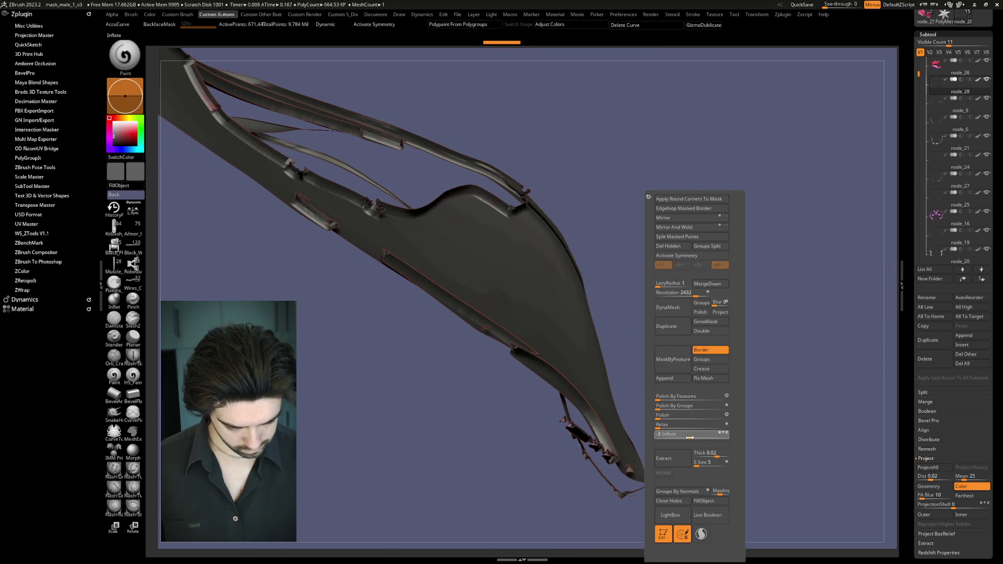
left_click_drag(690, 438, 690, 437)
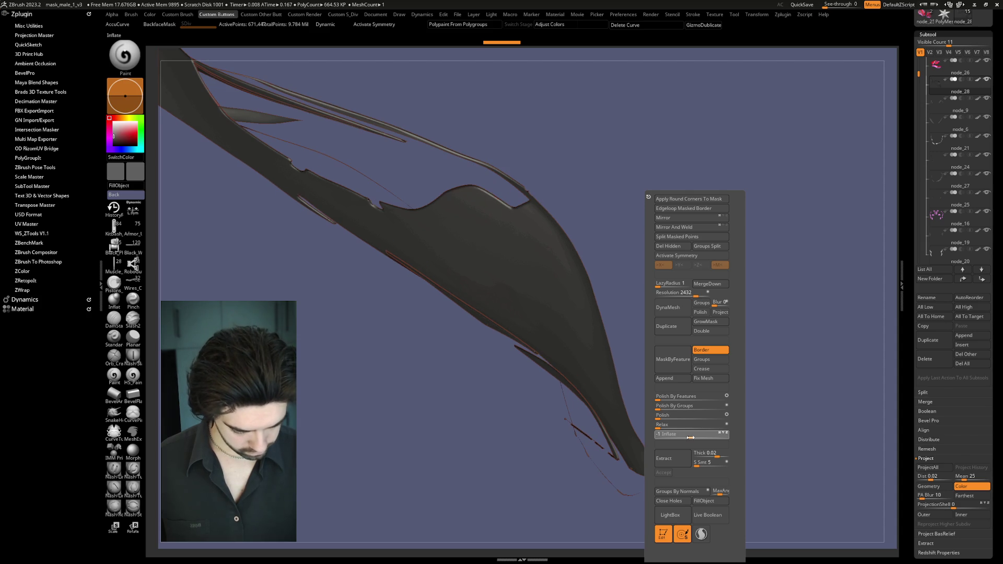
key("f")
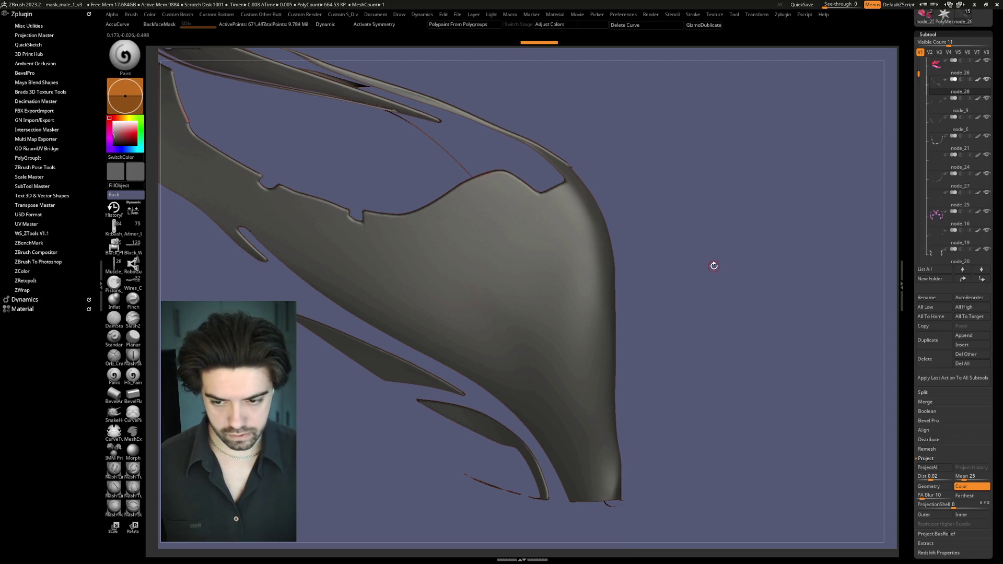
Step: Rotate to a front view of the face and switch to the node_26 mask pieces
key("space")
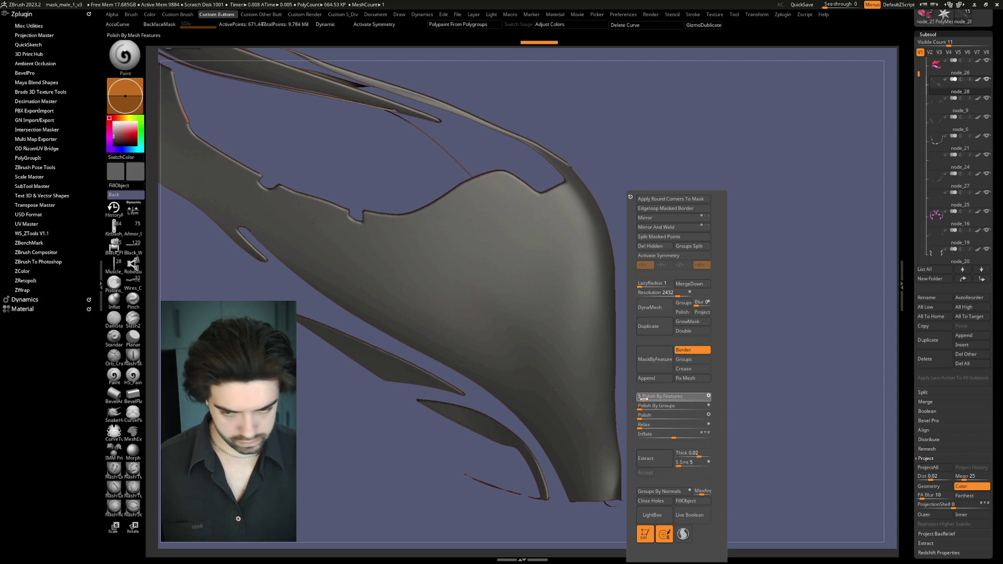
mouse_move(734, 258)
left_mouse_down()
mouse_move(700, 257)
mouse_move(758, 318)
mouse_move(748, 313)
left_mouse_up()
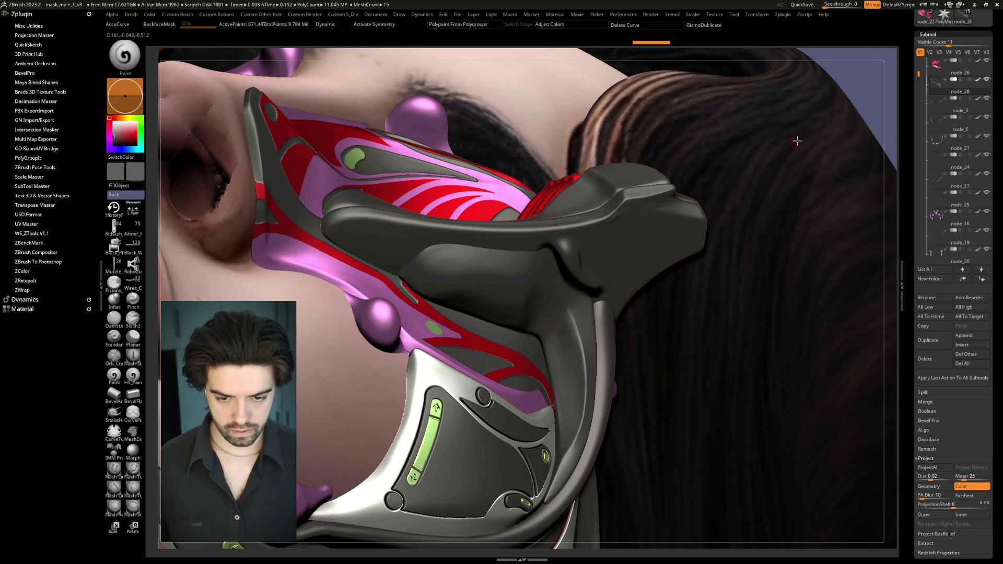
mouse_move(875, 92)
left_mouse_down()
mouse_move(801, 124)
mouse_move(829, 170)
mouse_move(813, 152)
mouse_move(716, 212)
left_mouse_up()
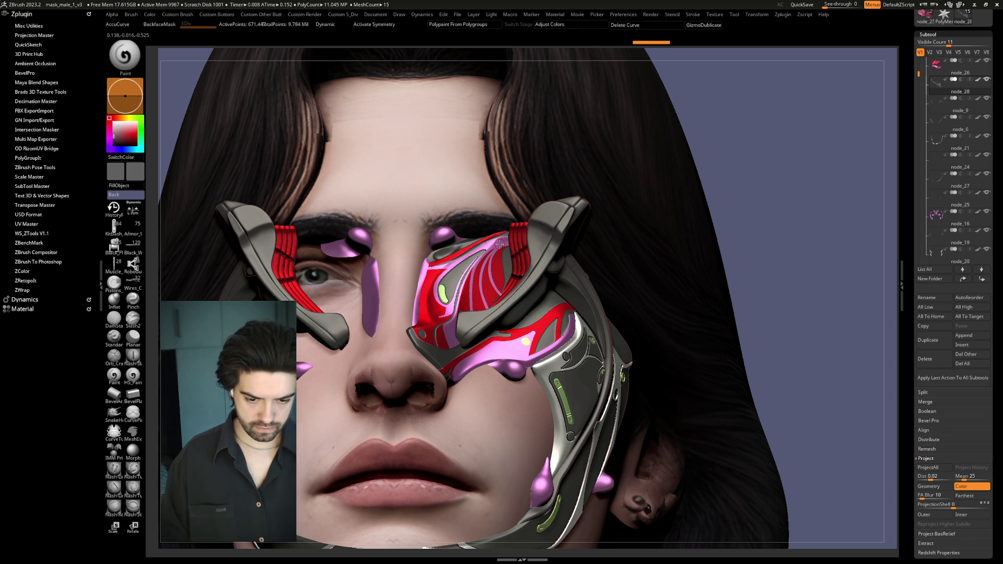
left_click(500, 243, "alt")
mouse_move(665, 219)
left_mouse_down()
mouse_move(724, 196)
mouse_move(706, 269)
mouse_move(799, 223)
mouse_move(777, 239)
left_mouse_up()
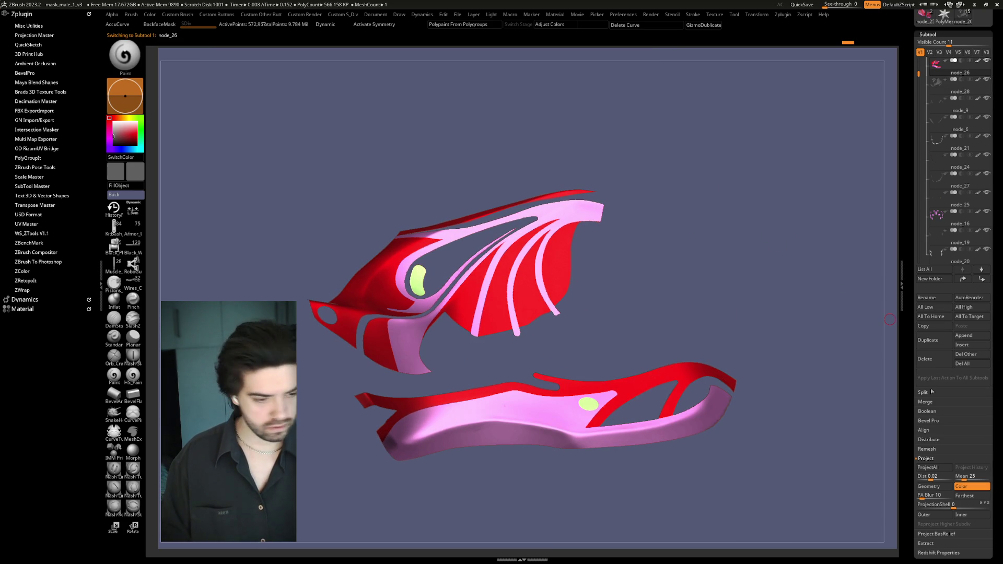
Step: Mask node_26's pink polypaint areas by colour, adding to the existing mask
left_click_drag(911, 405, 908, 371)
scroll(908, 371, "down", 3)
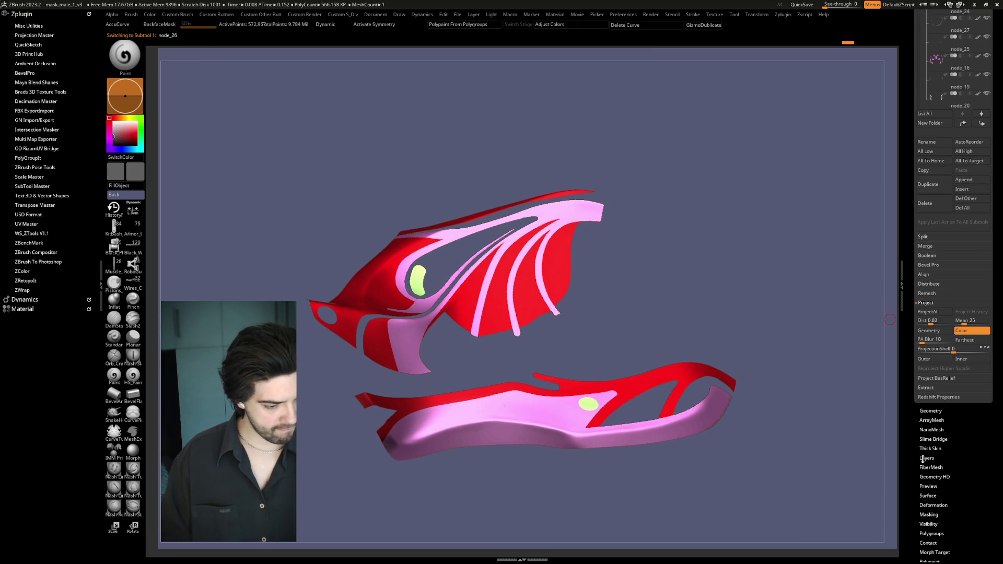
scroll(926, 467, "down", 3)
scroll(911, 491, "down", 3)
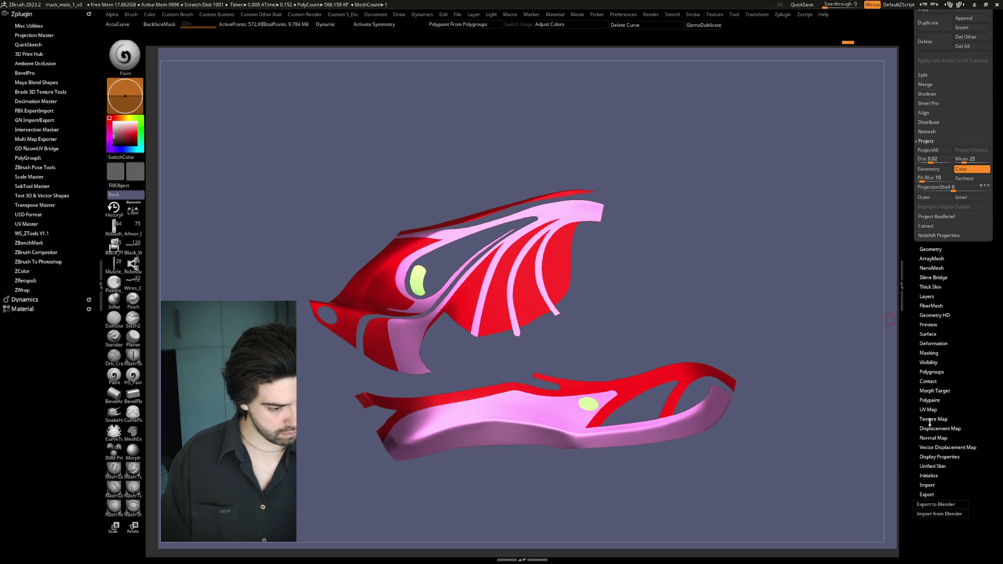
left_click(929, 353)
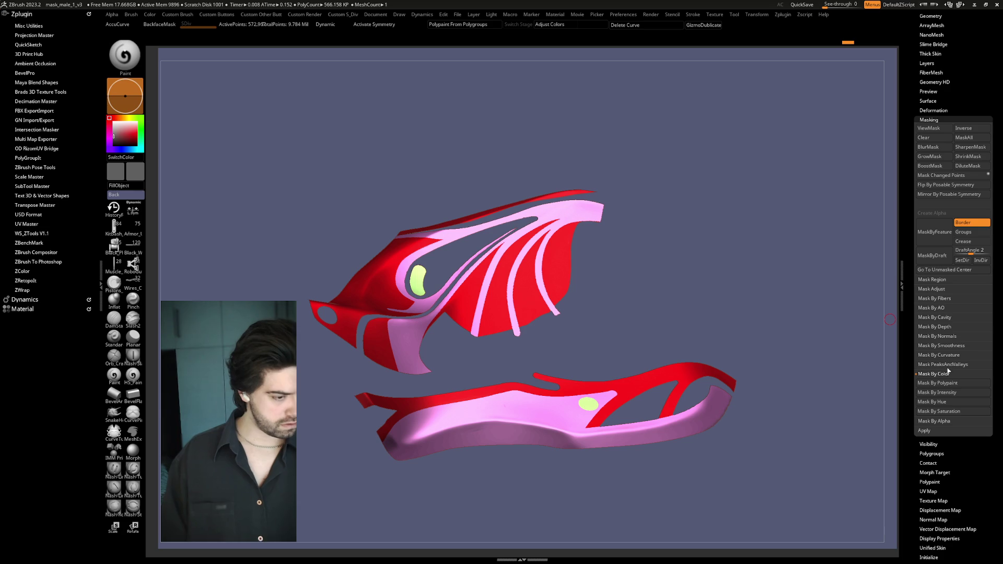
left_click(938, 383)
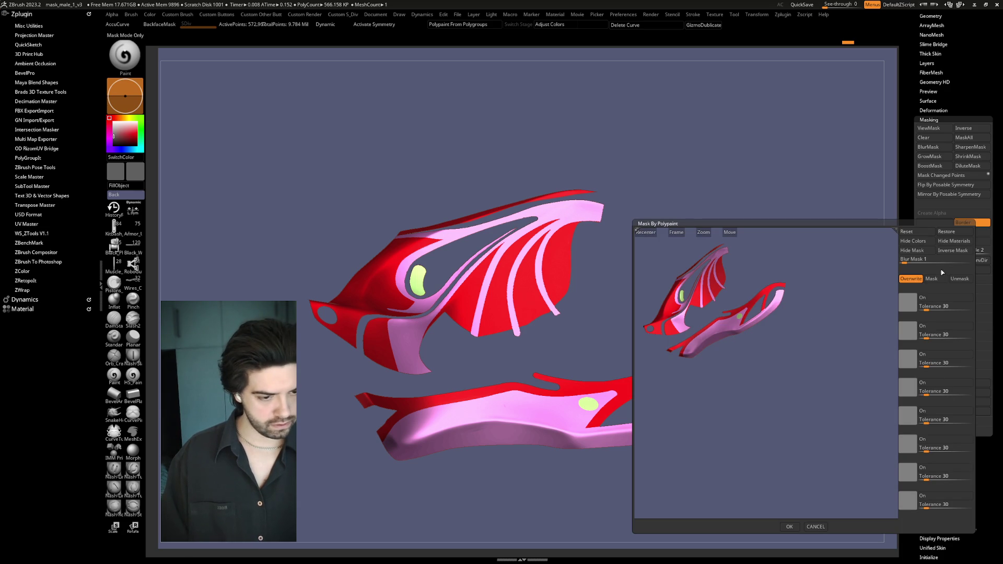
left_click(714, 324)
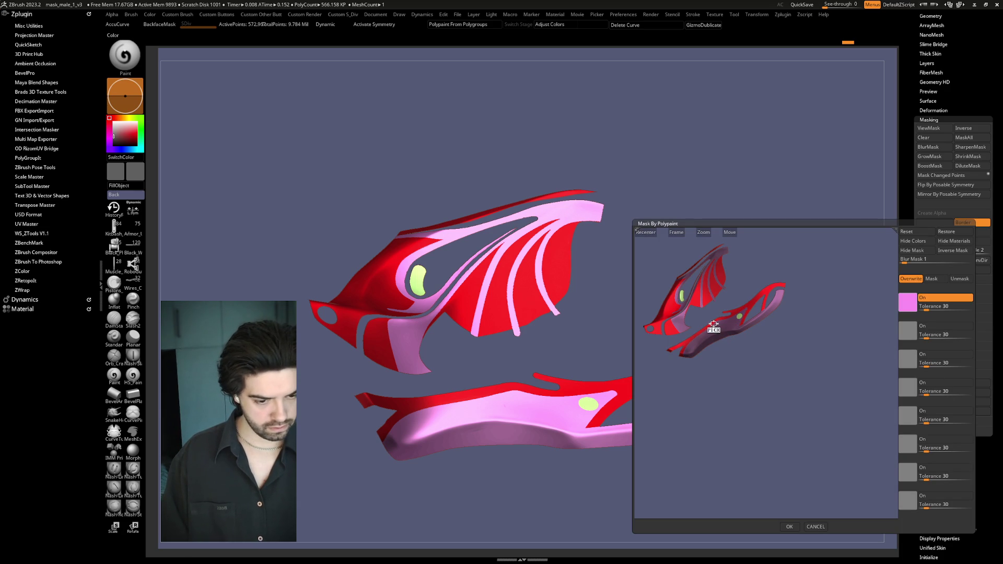
left_click(933, 279)
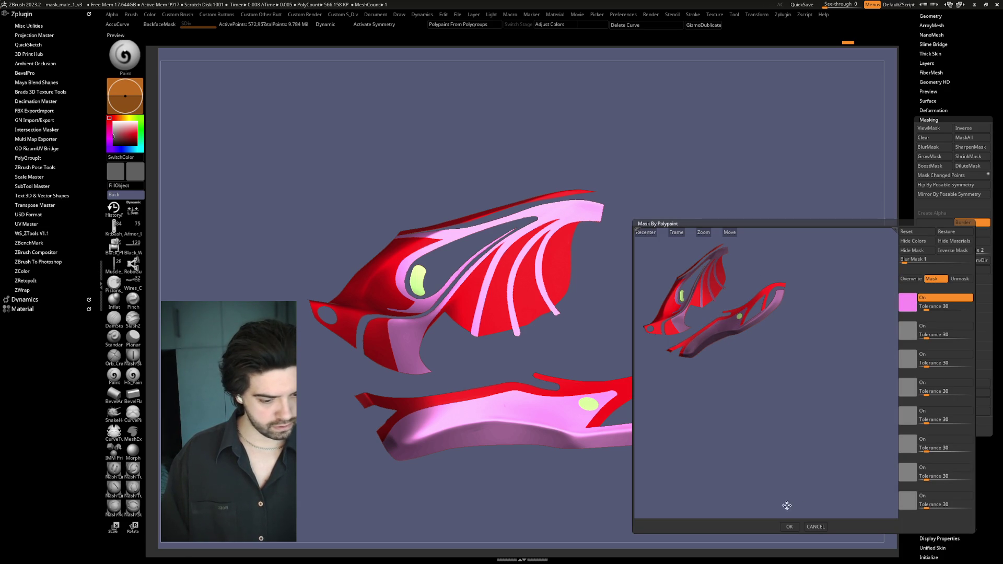
left_click(789, 526)
Step: Hide the red regions of node_26, keeping the pink parts visible
mouse_move(739, 253)
left_mouse_down()
mouse_move(741, 276)
mouse_move(730, 251)
left_mouse_up()
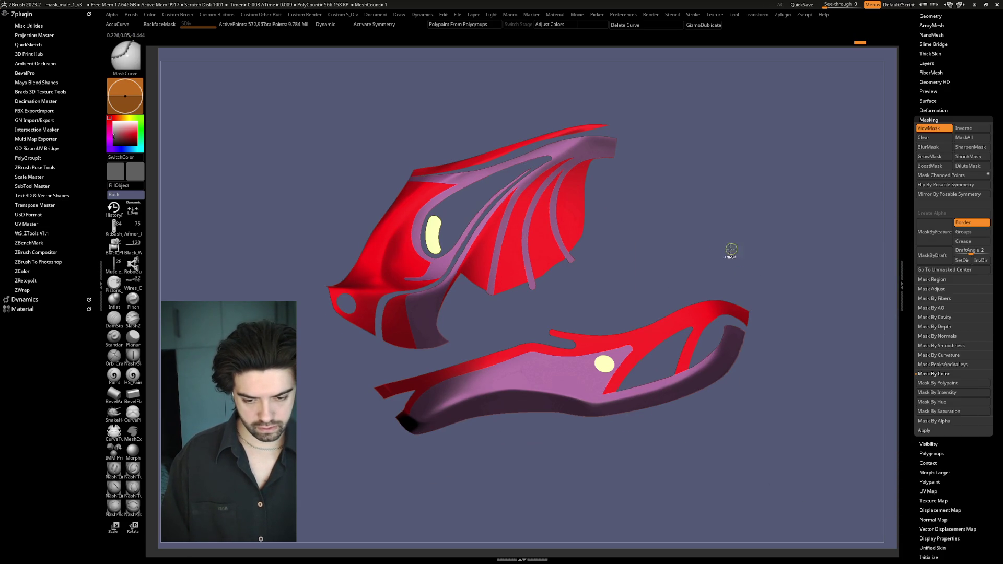
key("ctrl")
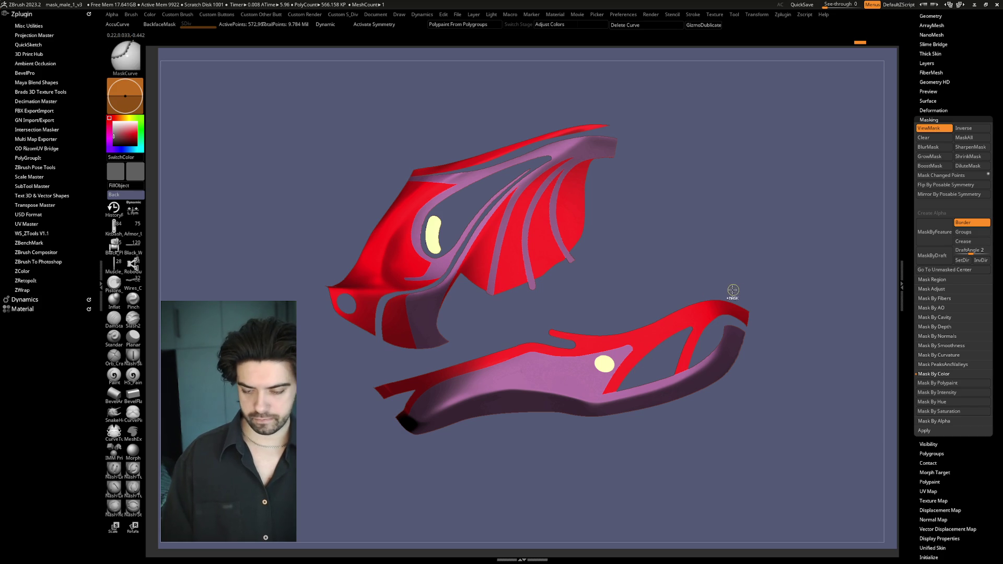
left_click(546, 395, "ctrl+shift")
mouse_move(745, 256)
left_mouse_down("alt")
mouse_move(775, 275)
mouse_move(747, 296)
left_mouse_up("alt")
left_click_drag(756, 421, 623, 324)
Step: Swap visibility between the red parts and the pink strip, then show the full mesh
mouse_move(591, 201)
left_mouse_down()
mouse_move(590, 381)
mouse_move(564, 318)
left_mouse_up()
left_click(540, 261, "ctrl+shift")
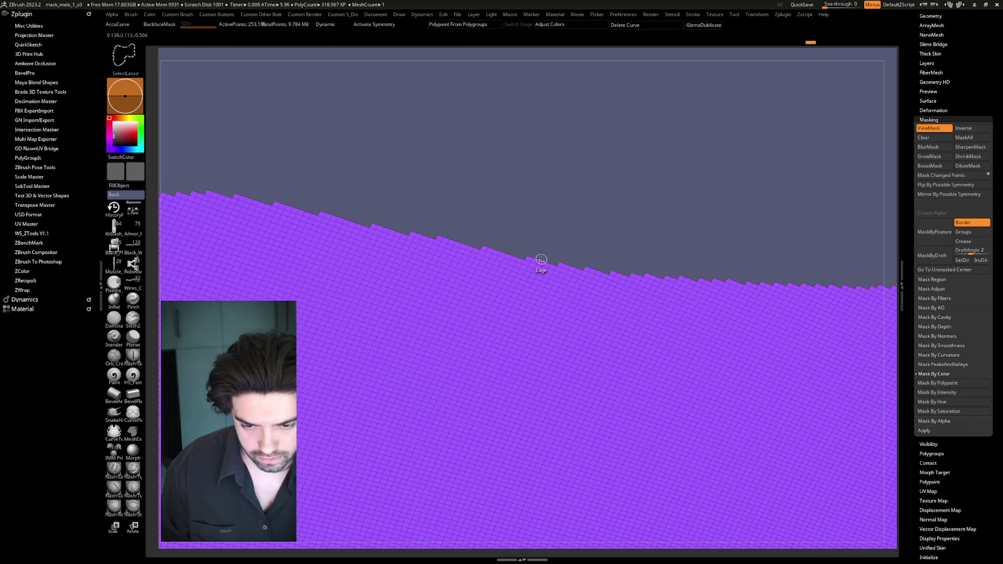
left_click(628, 241, "ctrl+shift")
mouse_move(523, 258)
left_mouse_down("ctrl+shift")
mouse_move(533, 254)
mouse_move(521, 255)
left_mouse_up("ctrl+shift")
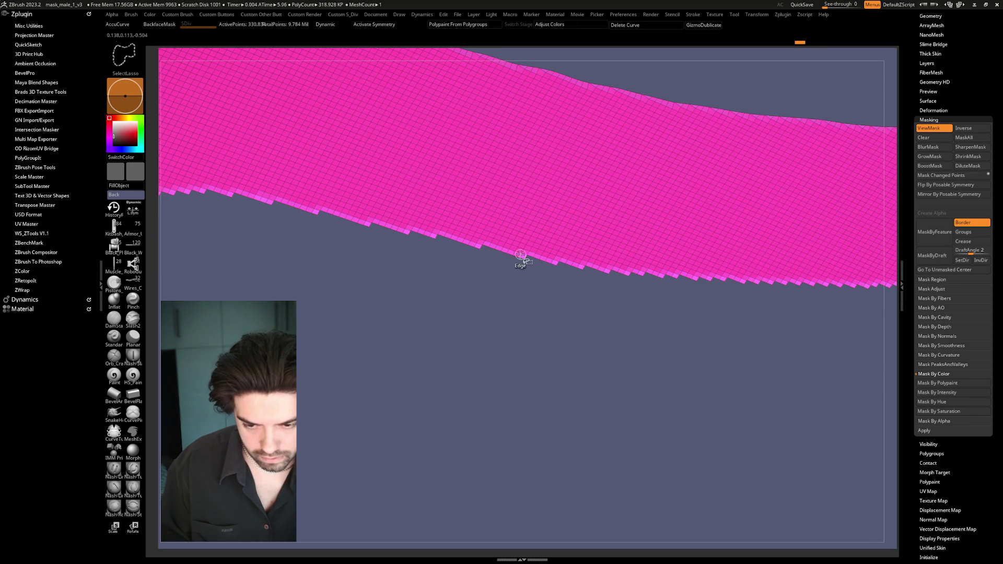
left_click(522, 254, "ctrl+shift")
Step: Invert visibility to the pink strip, frame the mesh with wireframe off, then reveal all
left_click_drag(578, 143, 557, 138)
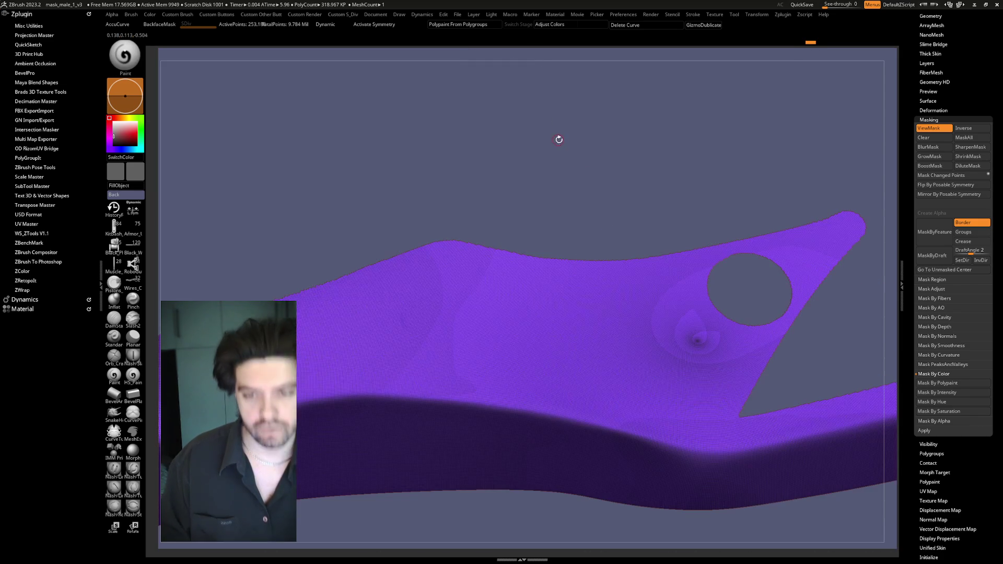
left_click(658, 211, "ctrl+shift")
left_click(603, 360, "ctrl+shift")
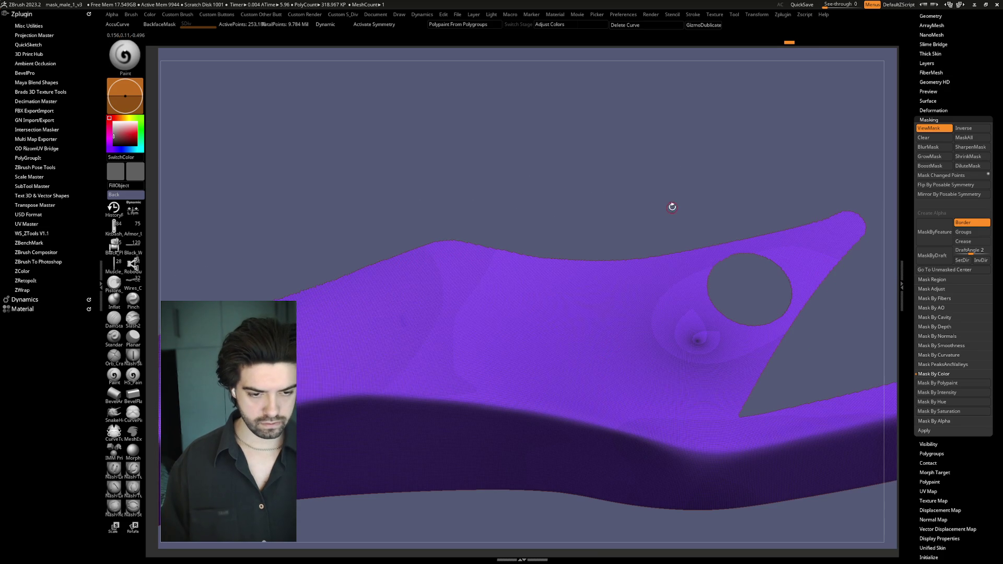
key("f")
key("shift+f")
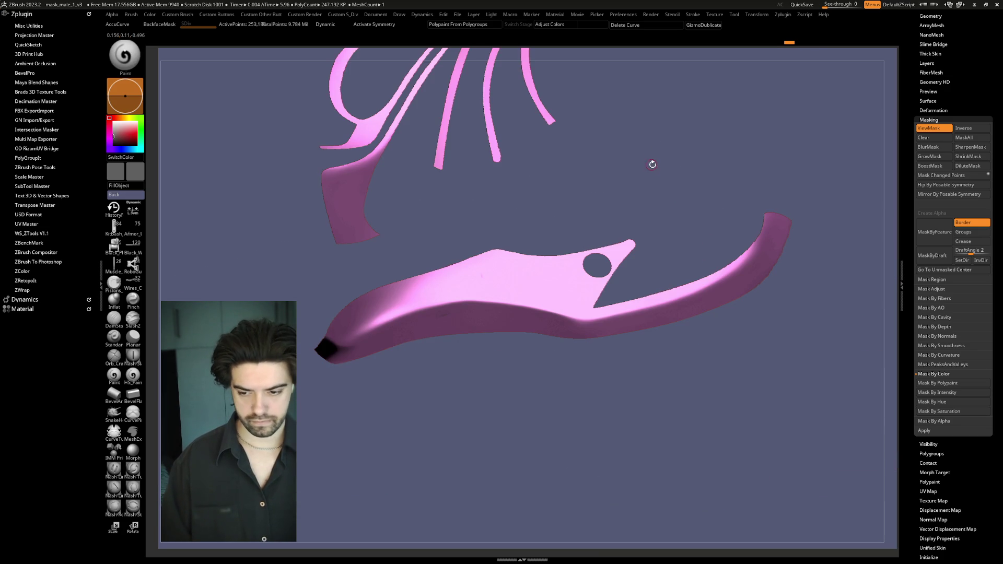
left_click_drag(670, 232, 678, 233)
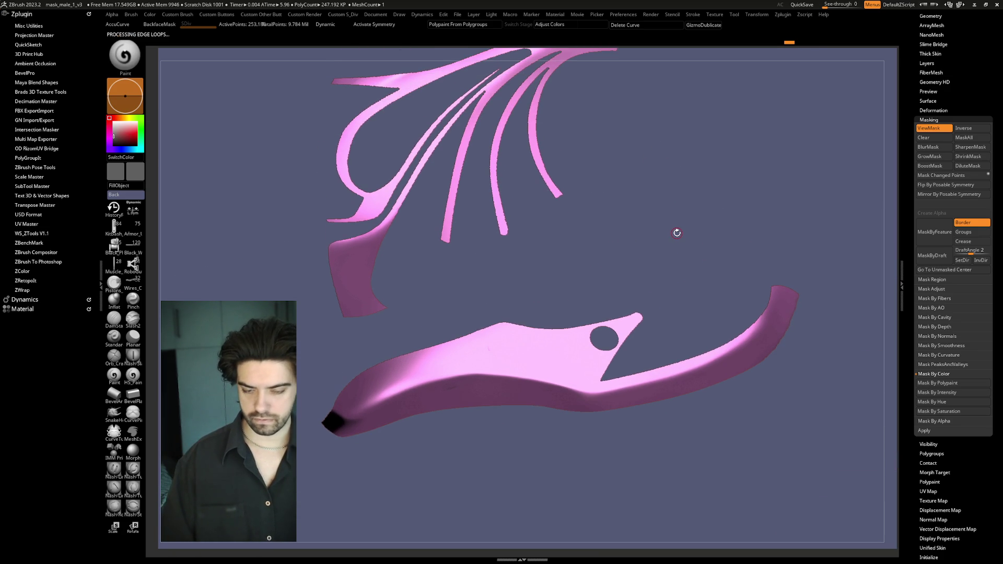
left_click(677, 233, "ctrl+shift")
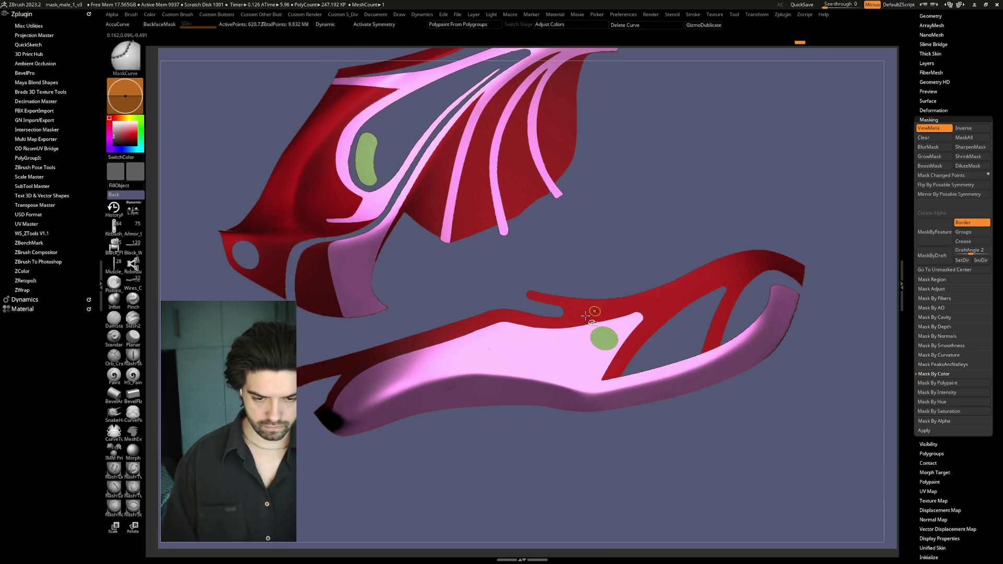
Step: Hide the red parts again to keep only the pink pieces, with wireframe back on
mouse_move(682, 195)
left_mouse_down("ctrl")
mouse_move(756, 171)
mouse_move(541, 351)
left_mouse_up("ctrl")
left_click(542, 352, "ctrl+shift")
mouse_move(635, 204)
left_mouse_down("alt")
mouse_move(678, 359)
mouse_move(637, 199)
mouse_move(568, 268)
mouse_move(629, 441)
mouse_move(627, 349)
mouse_move(546, 316)
mouse_move(590, 399)
mouse_move(503, 274)
left_mouse_up("alt")
key("shift+f")
mouse_move(573, 369)
left_mouse_down("alt")
mouse_move(459, 161)
mouse_move(431, 186)
left_mouse_up("alt")
Step: Trim the visible pink mesh with a hide line stroke
mouse_move(499, 349)
left_mouse_down("ctrl+shift")
mouse_move(521, 406)
mouse_move(578, 408)
left_mouse_up("ctrl+shift")
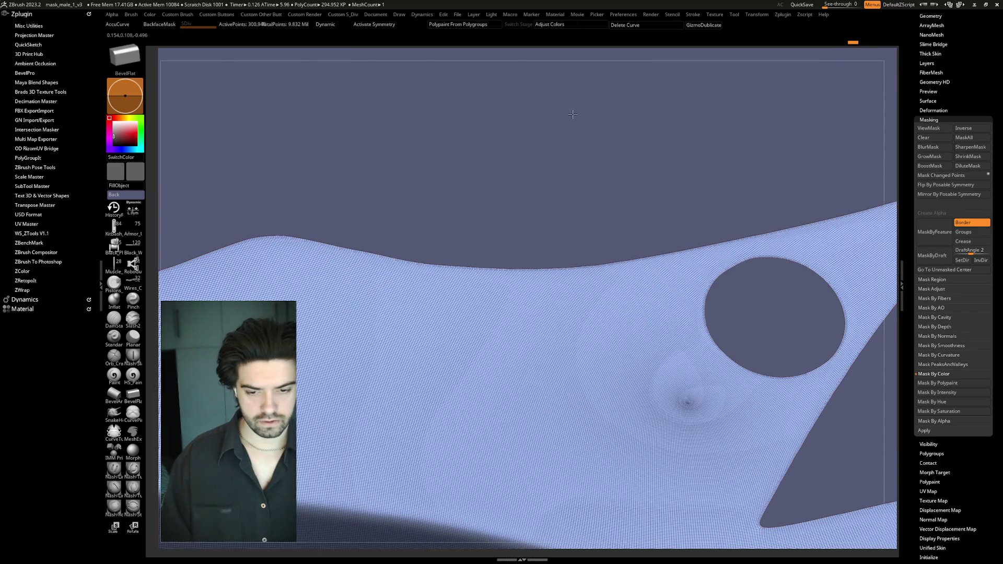
left_click_drag(582, 134, 566, 123)
mouse_move(636, 167)
left_mouse_down("alt")
mouse_move(669, 150)
mouse_move(694, 233)
mouse_move(729, 235)
mouse_move(742, 223)
mouse_move(721, 152)
mouse_move(773, 233)
left_mouse_up("alt")
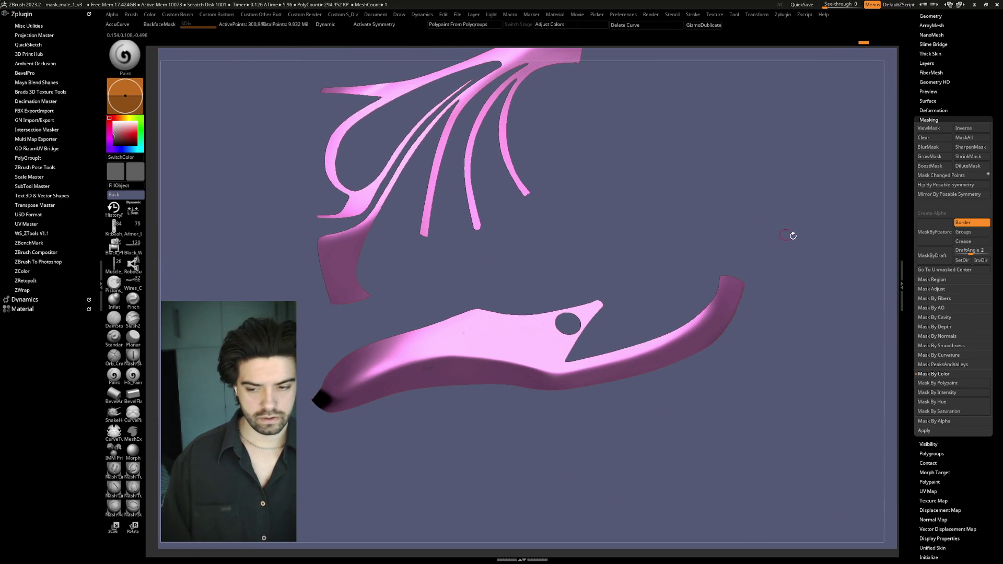
scroll(919, 62, "up", 2)
Step: Duplicate the pink-piece subtool
left_click(928, 52)
left_click(937, 362)
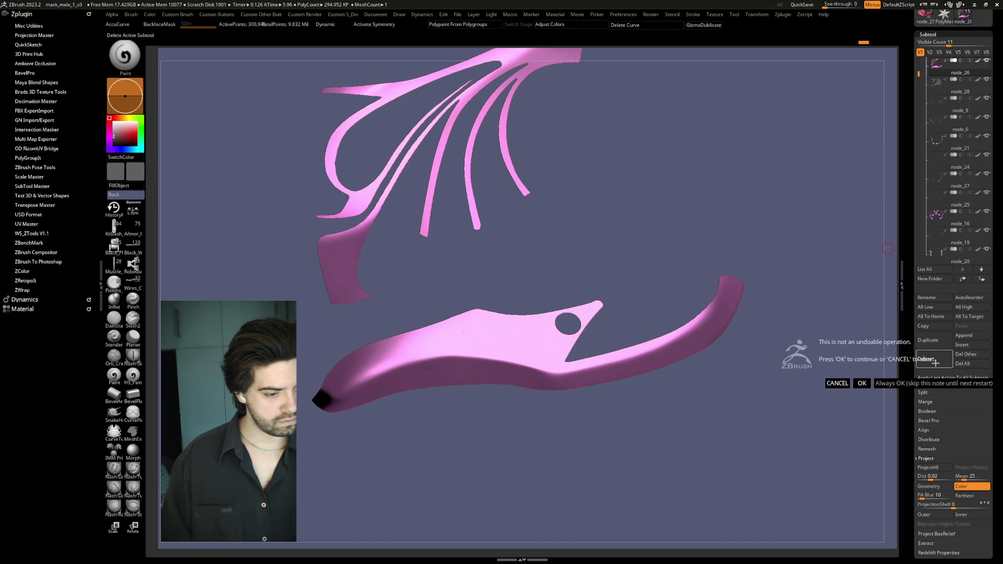
left_click(837, 385)
left_click(938, 340)
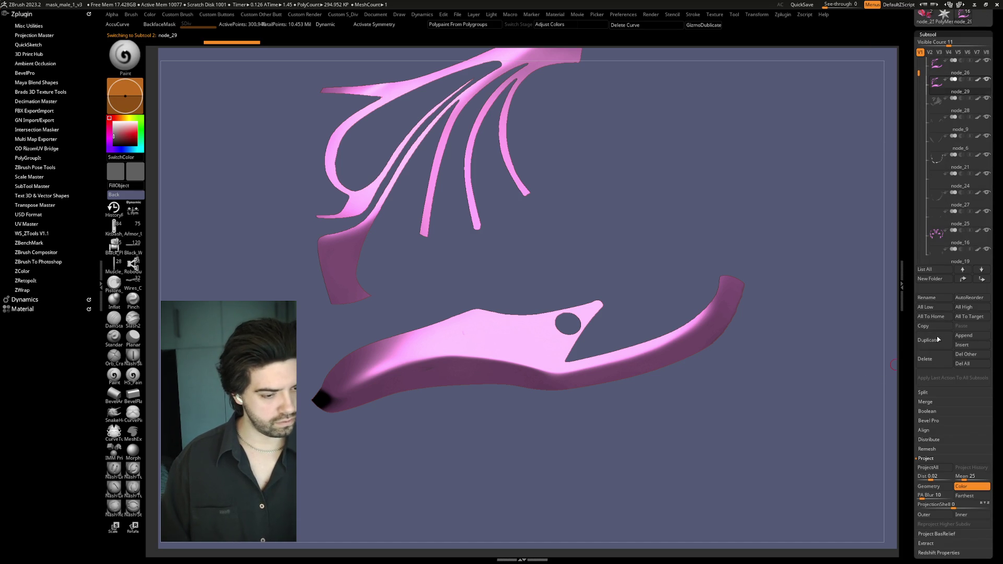
Step: Mask the duplicate, blur the mask, and polish its edges at strength 25
key("space")
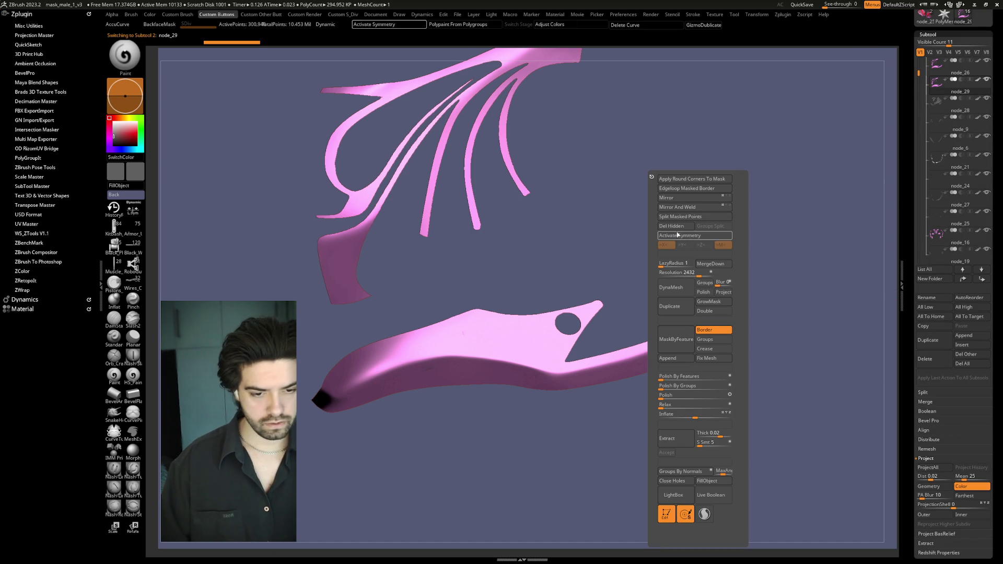
left_click(694, 235)
scroll(666, 257, "up", 2)
scroll(724, 264, "up", 2)
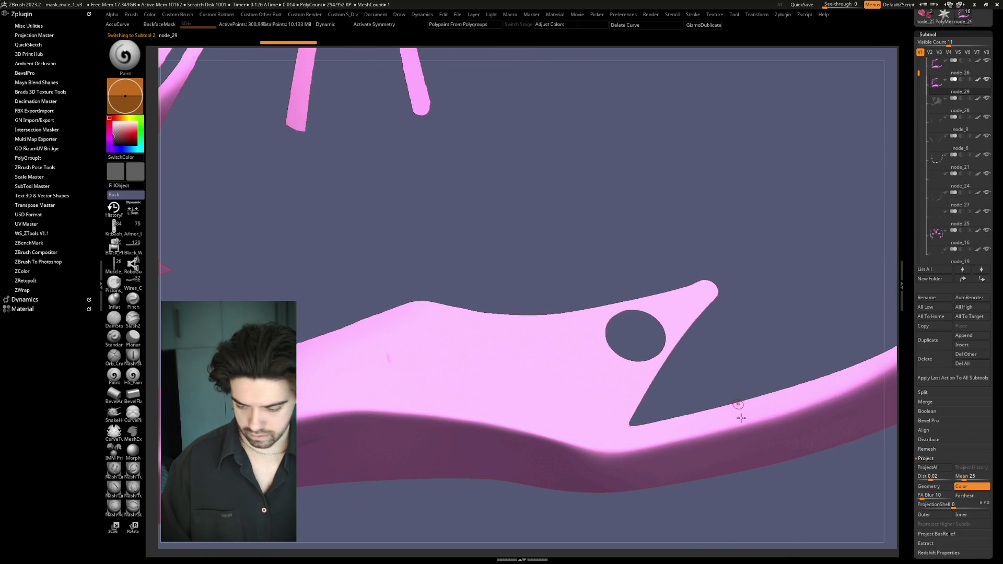
key("space")
key("ctrl+a")
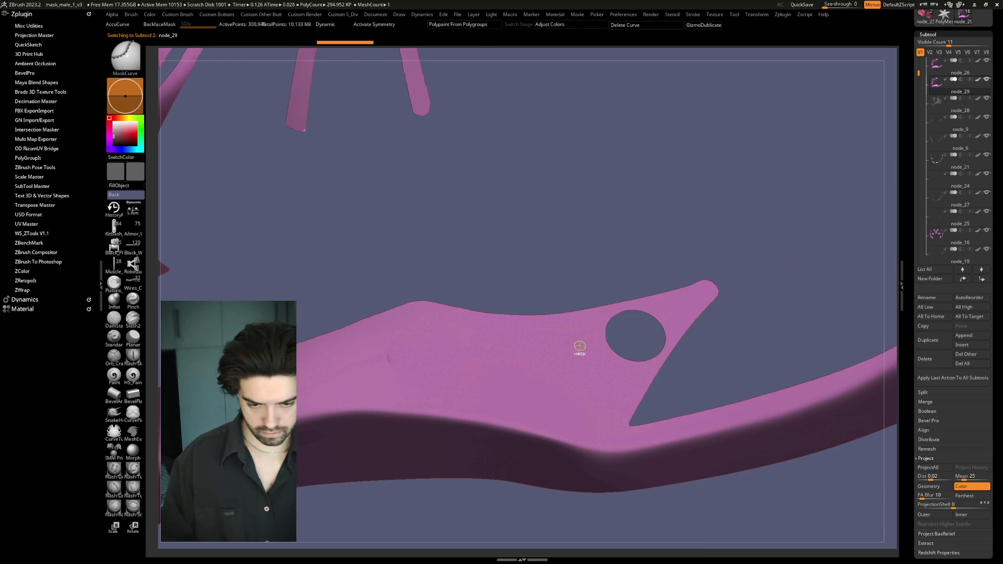
left_click(582, 345, "ctrl")
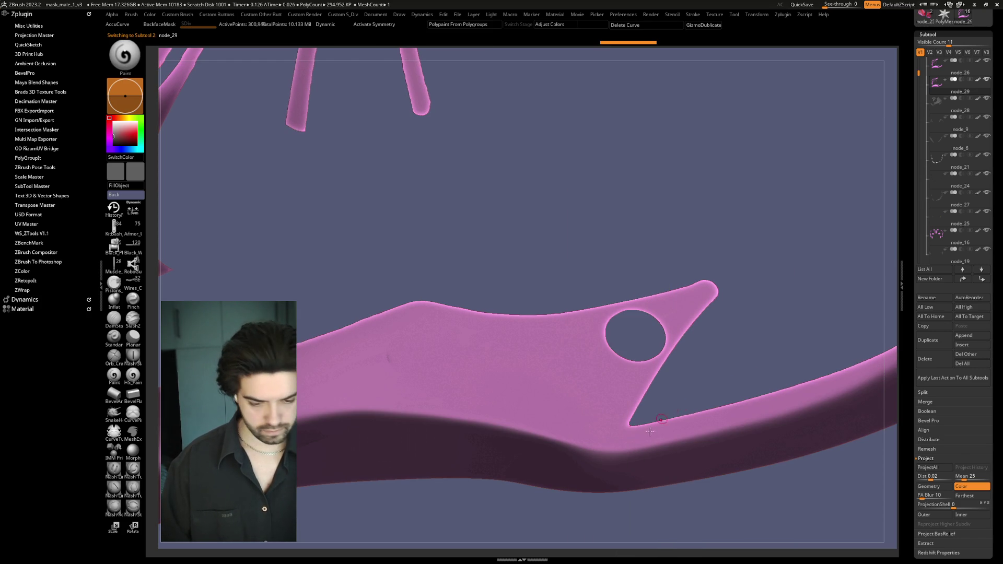
key("shift+space")
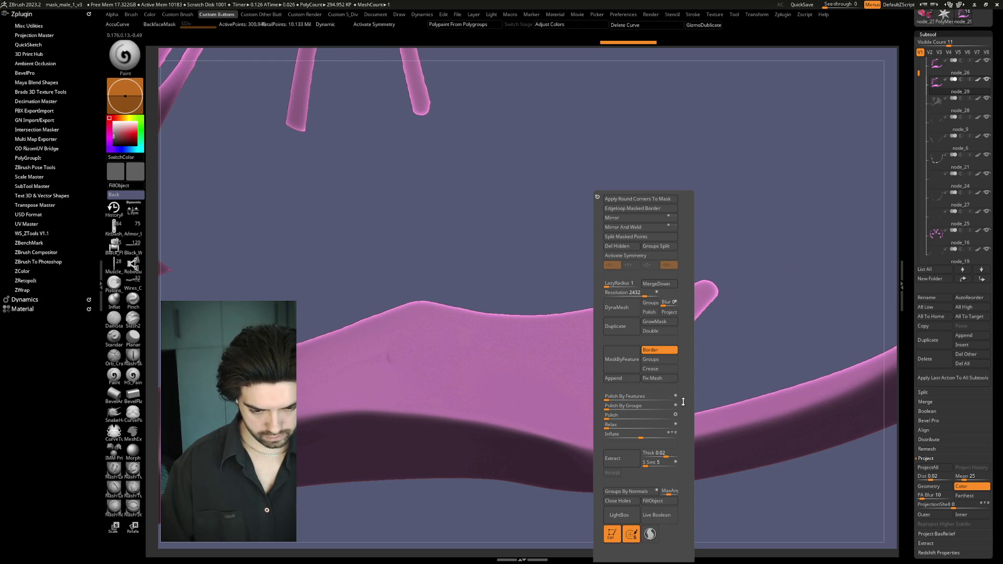
left_click_drag(606, 400, 625, 397)
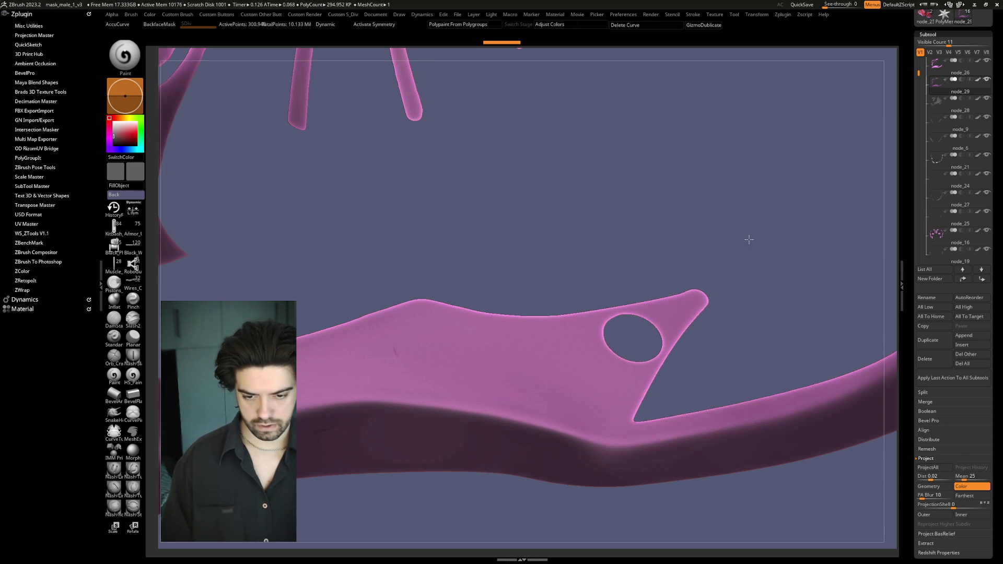
Step: Clear the duplicate's mask and inflate it by 3 to thicken it
left_click(564, 340, "ctrl")
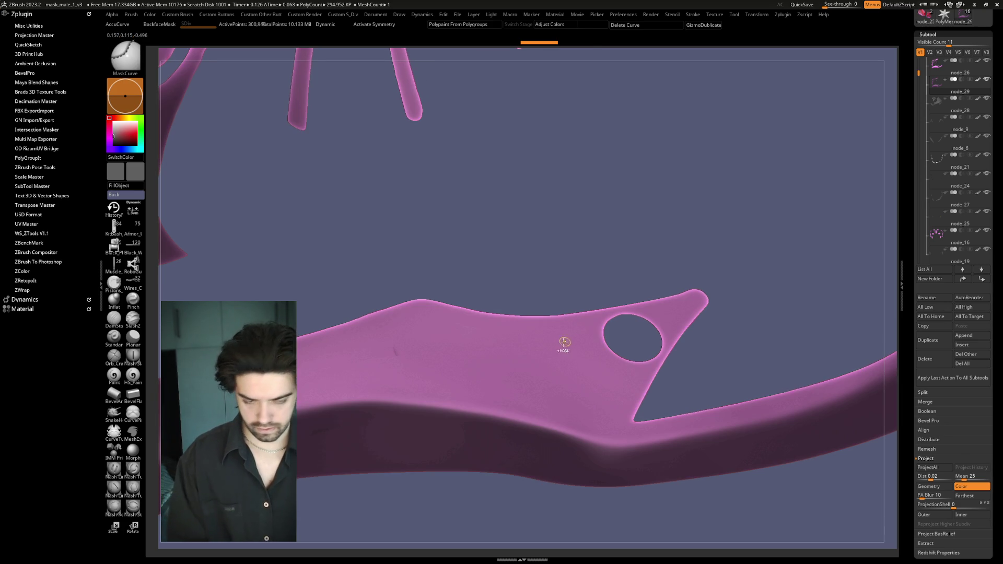
left_click(729, 315, "ctrl")
key("space")
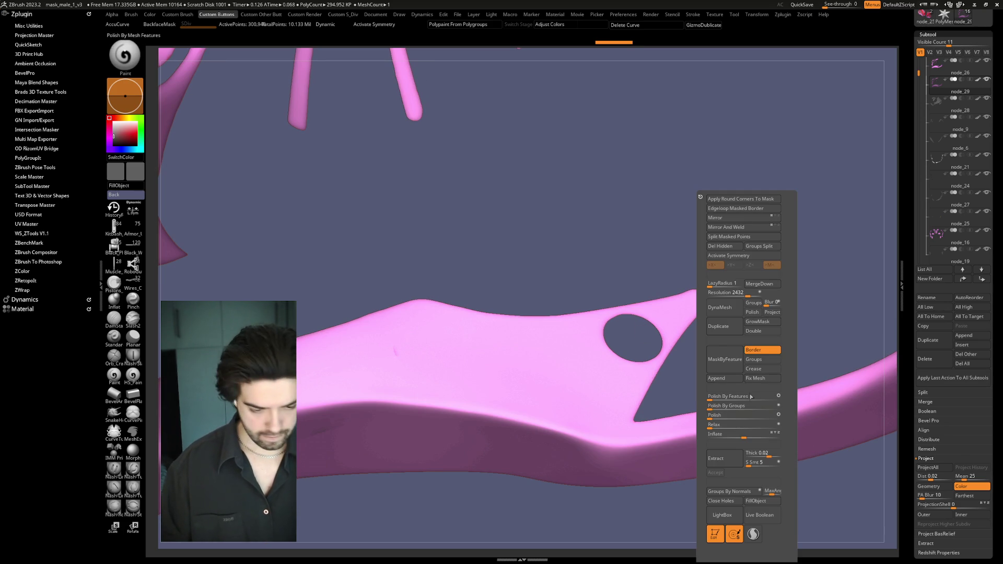
left_click_drag(743, 436, 745, 436)
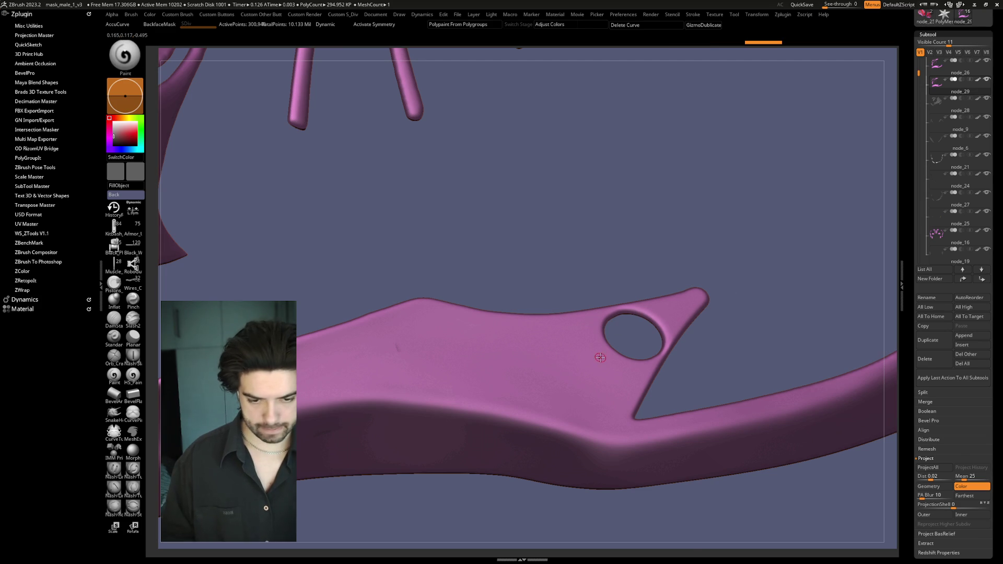
key("space")
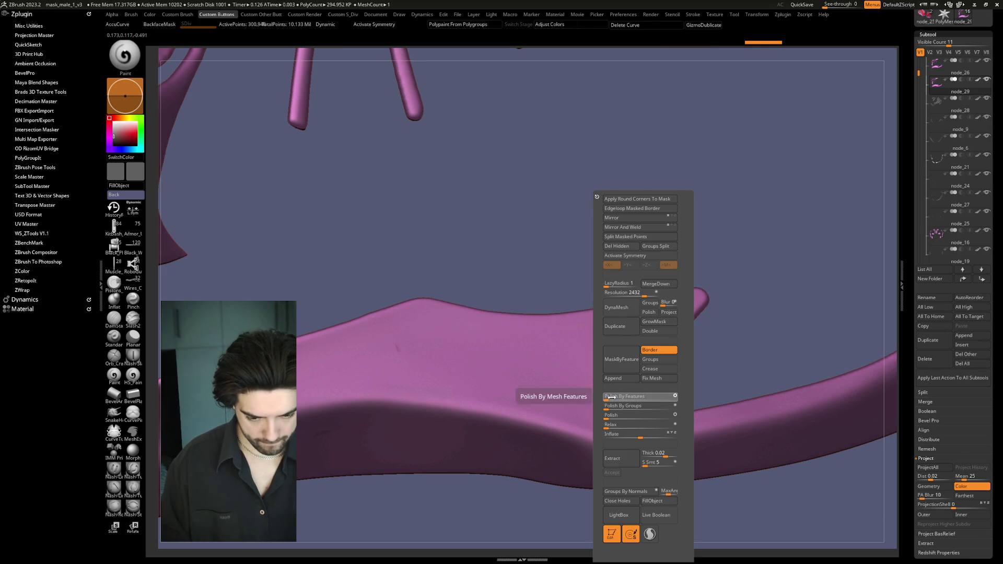
mouse_move(773, 283)
left_mouse_down()
mouse_move(713, 244)
mouse_move(721, 257)
mouse_move(775, 219)
mouse_move(788, 262)
left_mouse_up()
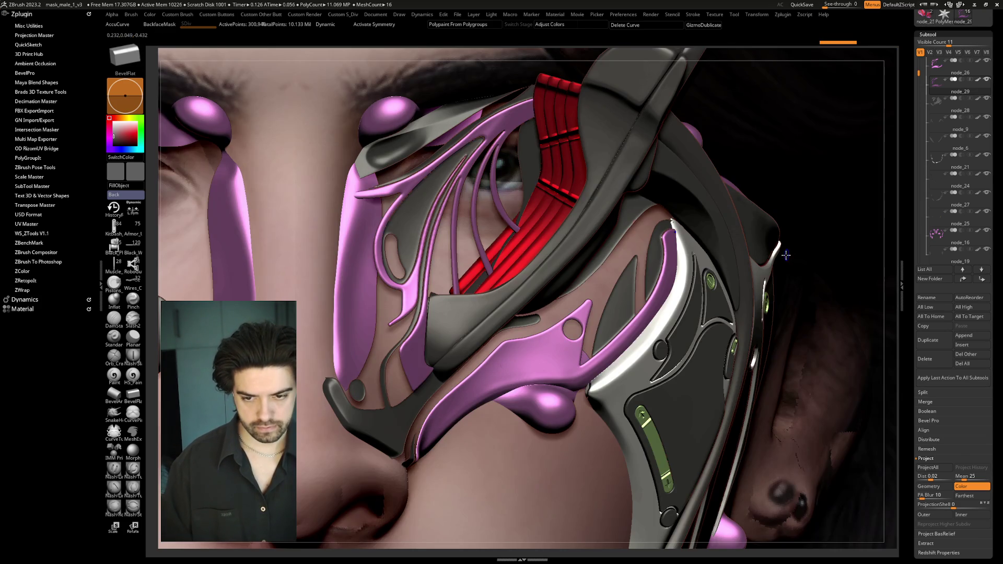
Step: Fill the duplicate piece with white picked from the model
key("space")
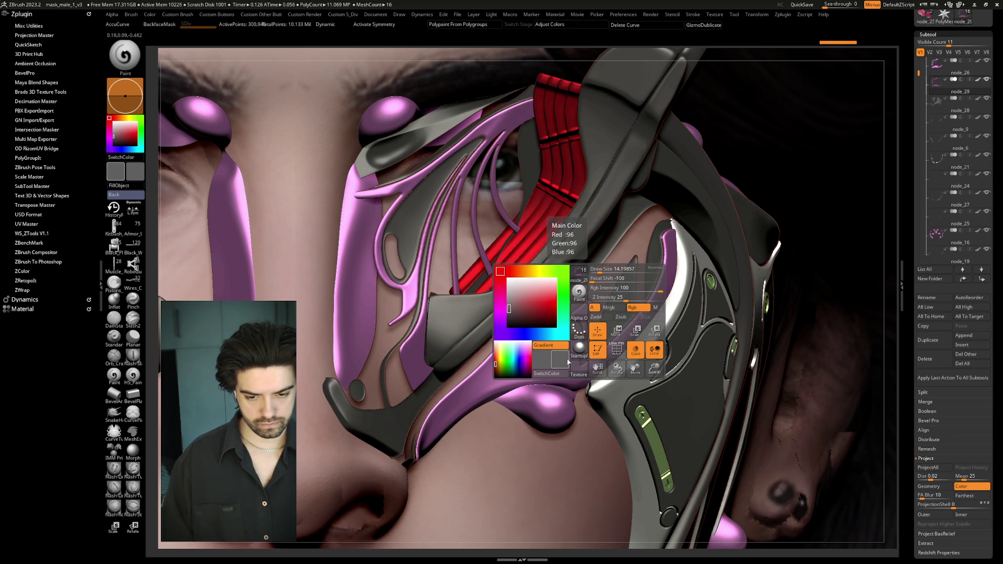
key("c")
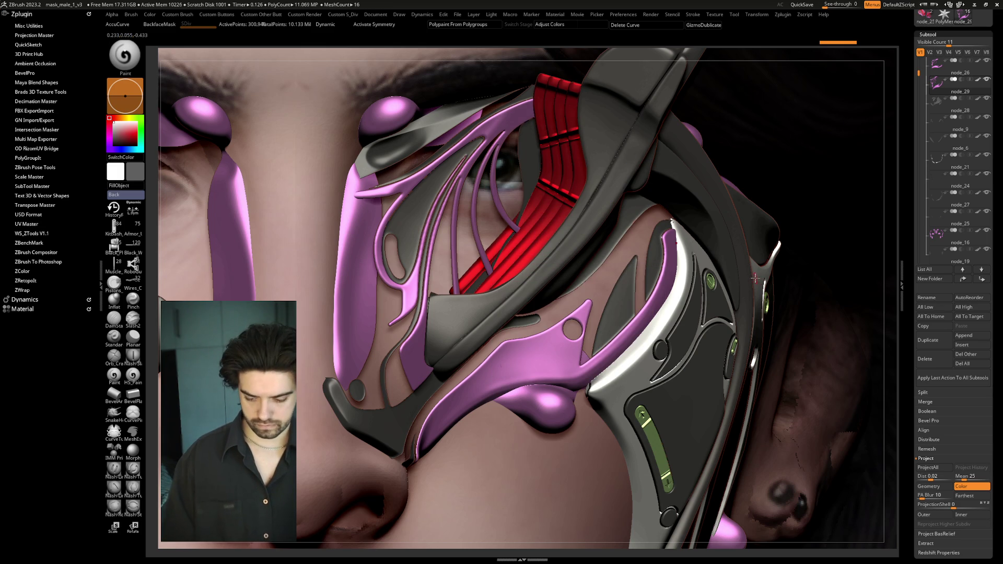
key("ctrl+f")
Step: Solo the white piece, then return to the original pink piece and rotate around it
key("alt+s")
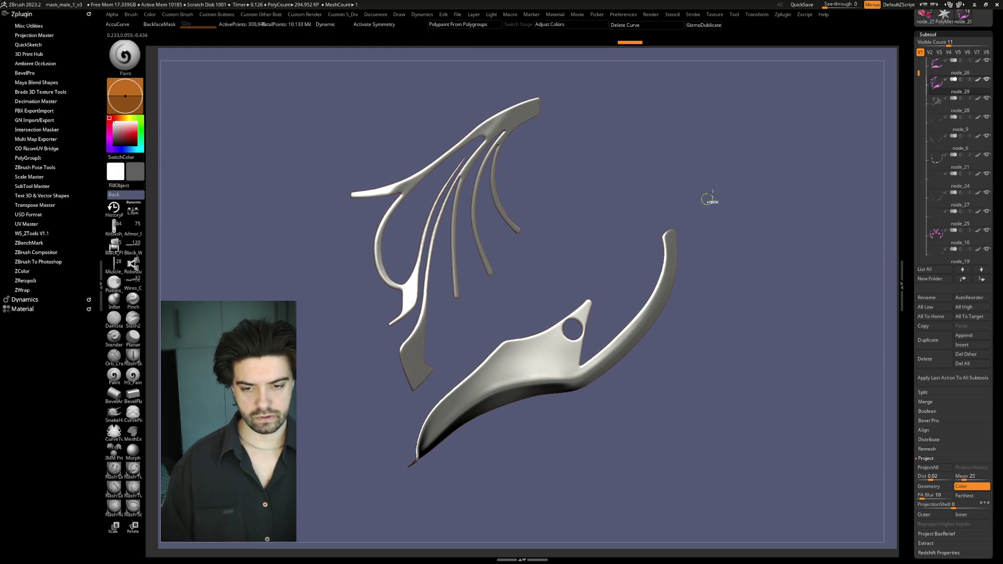
key("ctrl+z")
mouse_move(750, 278)
left_mouse_down()
mouse_move(773, 282)
mouse_move(750, 233)
mouse_move(766, 237)
mouse_move(772, 224)
mouse_move(763, 219)
mouse_move(793, 235)
left_mouse_up()
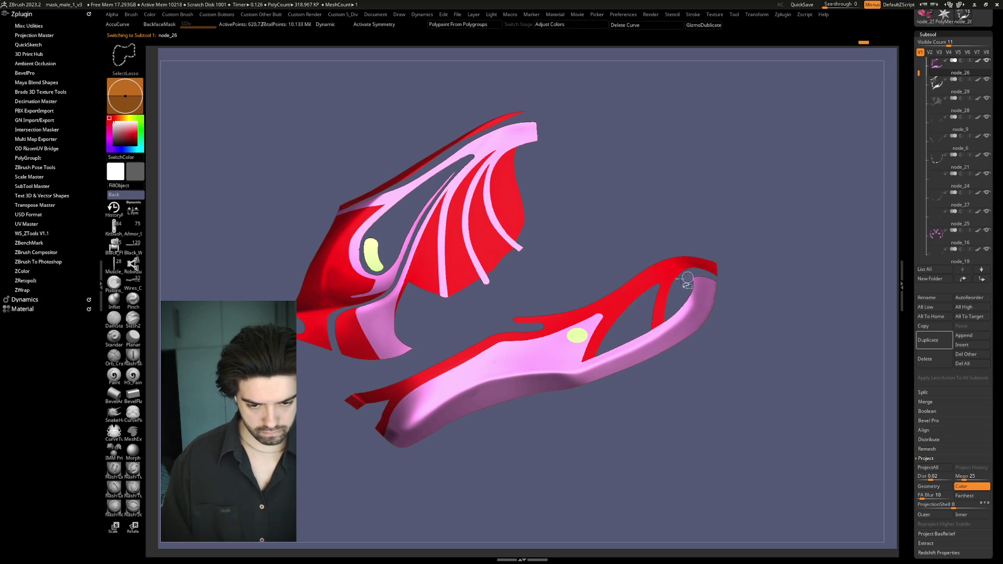
key("ctrl")
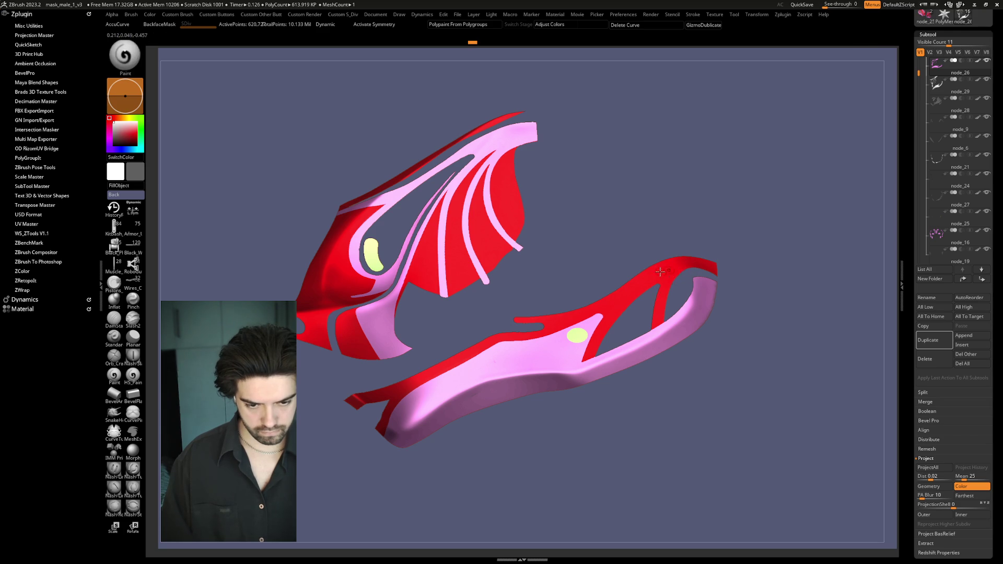
Step: Hide the pink parts and delete that hidden geometry, leaving the red piece
left_click(659, 273, "ctrl+shift")
mouse_move(769, 250)
left_mouse_down()
mouse_move(773, 273)
mouse_move(767, 260)
left_mouse_up()
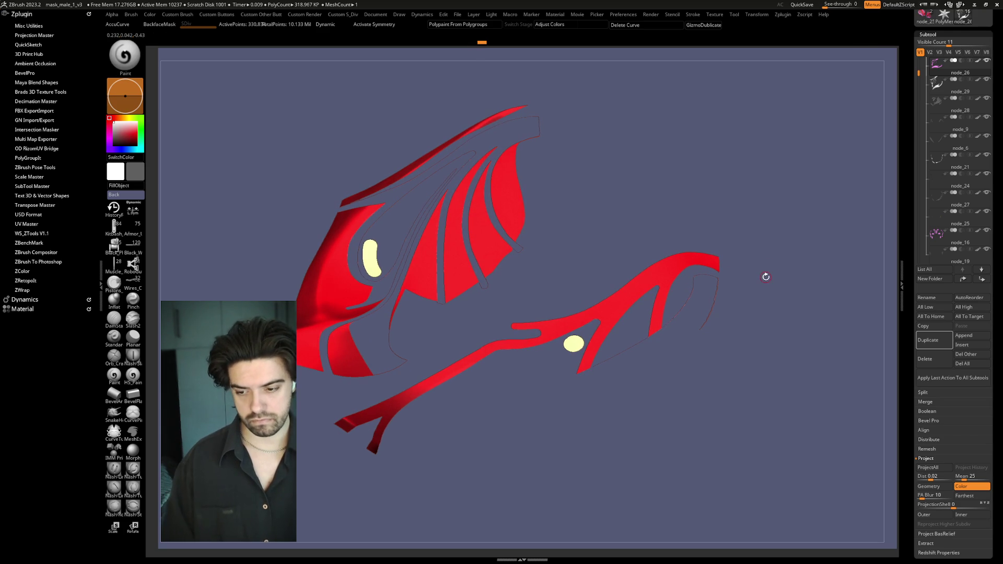
right_click(767, 286)
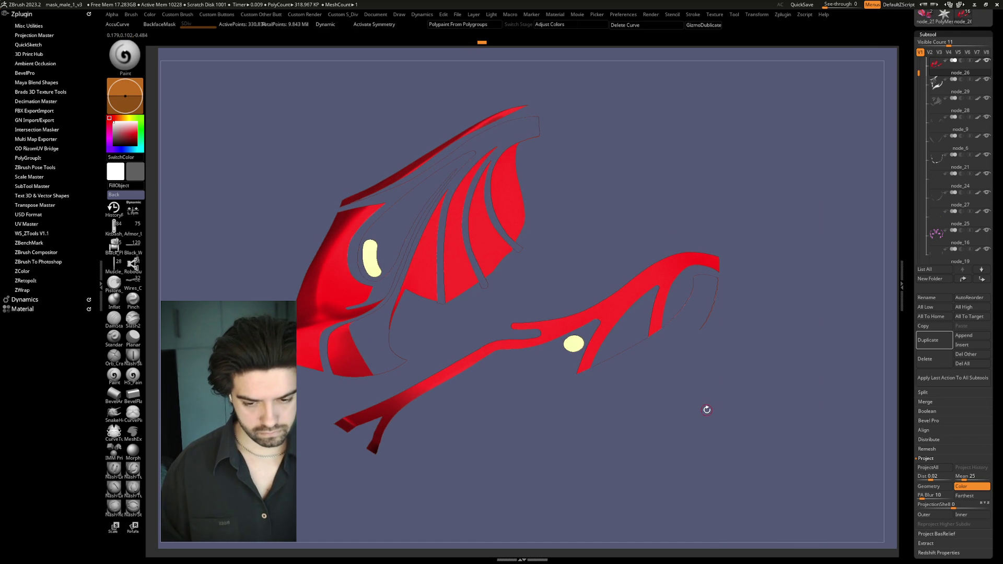
Step: Split the yellow oval off into its own subtool
mouse_move(687, 410)
left_mouse_down()
mouse_move(618, 361)
mouse_move(591, 360)
mouse_move(577, 337)
mouse_move(543, 338)
mouse_move(554, 344)
left_mouse_up()
key("shift")
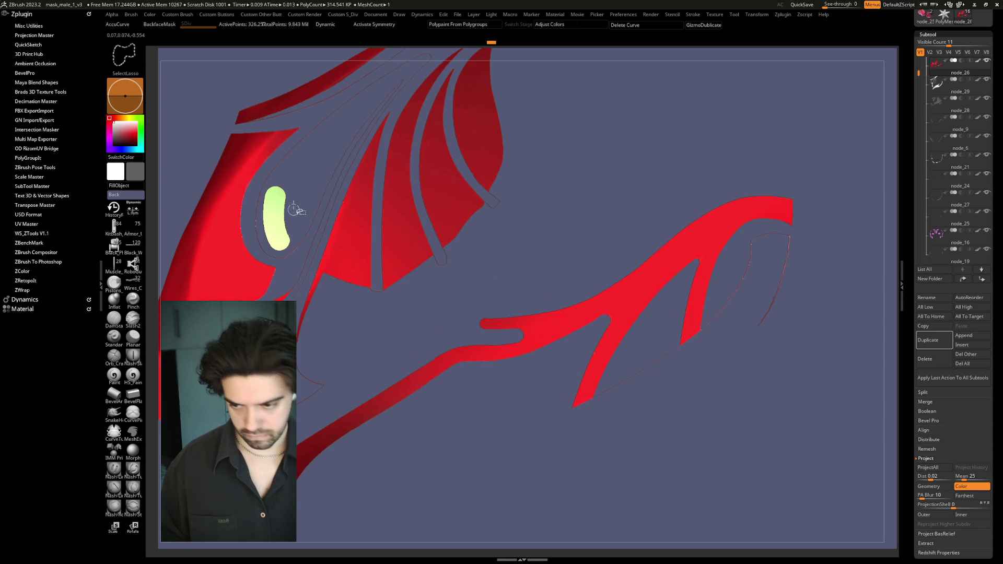
left_click(283, 182, "ctrl+shift")
left_click_drag(503, 493, 589, 470, "ctrl+shift")
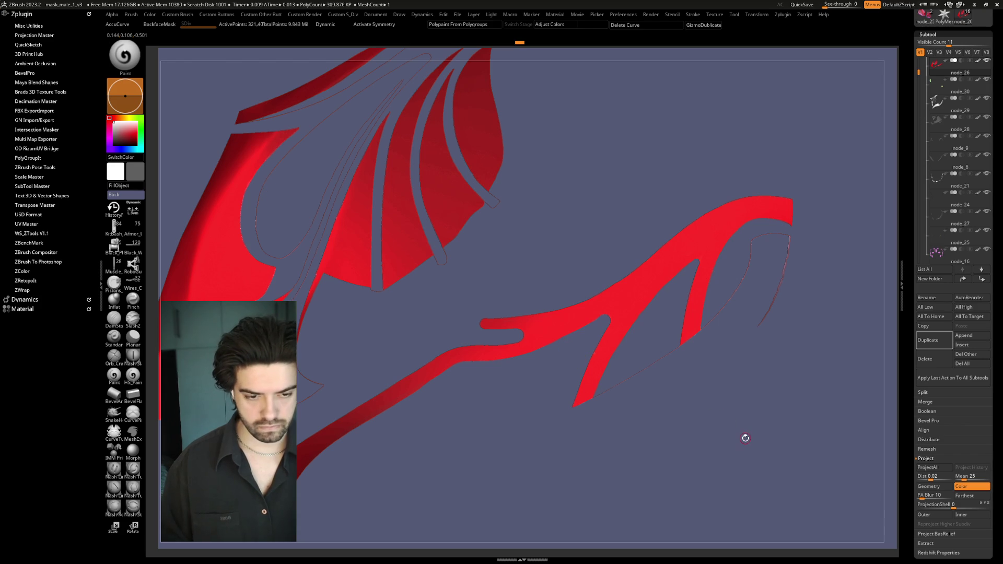
Step: Mask the red piece except its group borders and polish the unmasked edges
key("space")
left_click(759, 360)
left_click(735, 271, "ctrl")
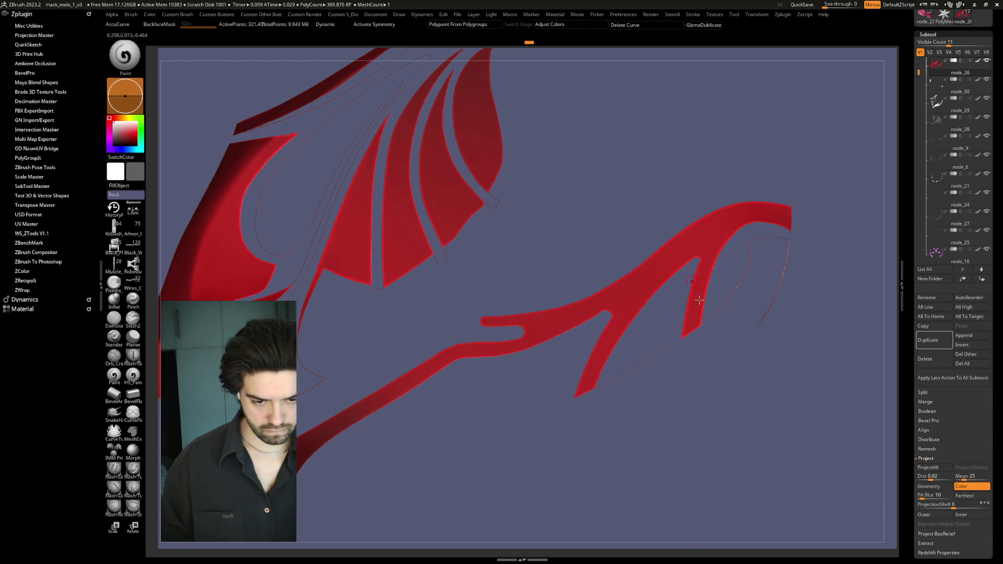
right_click_drag(687, 272, 750, 419, "ctrl")
key("space")
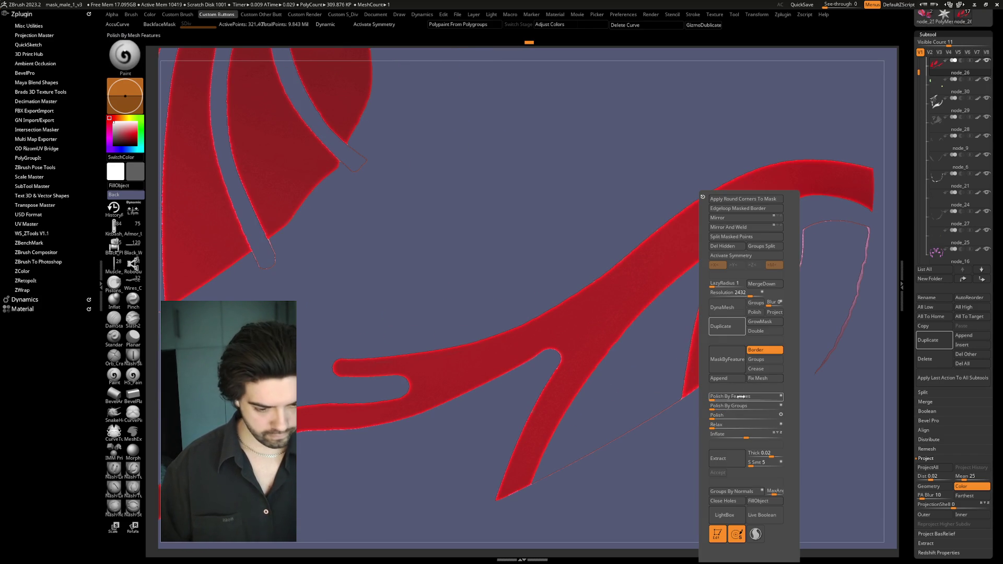
mouse_move(747, 396)
left_mouse_down()
mouse_move(778, 395)
mouse_move(751, 396)
left_mouse_up()
key("space")
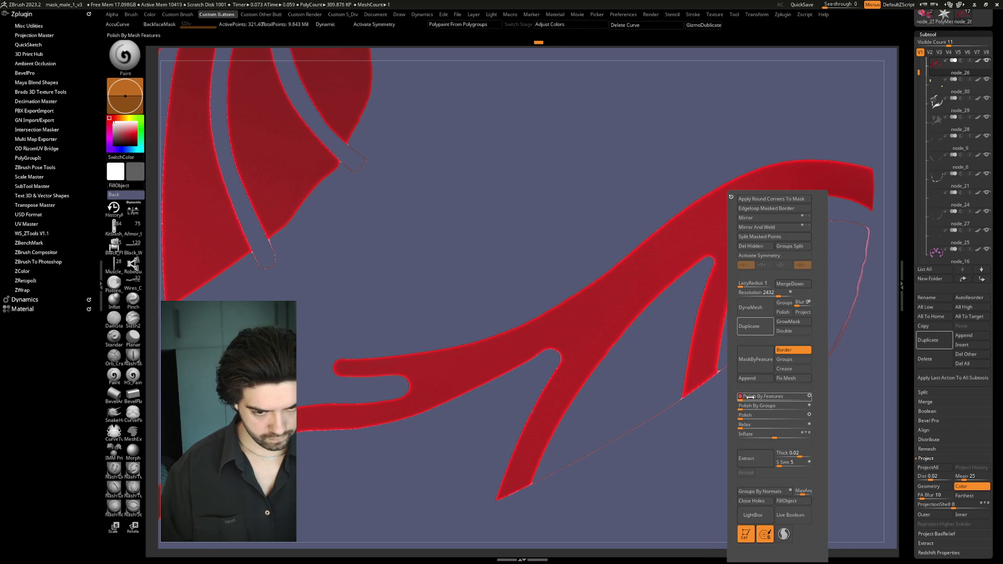
Step: Solo the red mask piece, then bring back the full head with all pieces
mouse_move(716, 481)
left_mouse_down()
mouse_move(714, 414)
mouse_move(615, 412)
left_mouse_up()
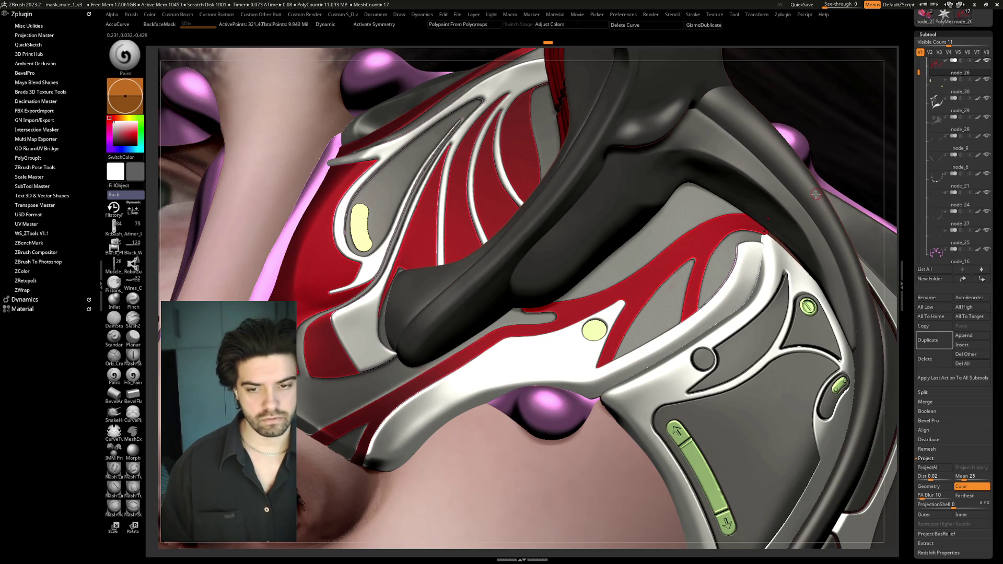
key("f")
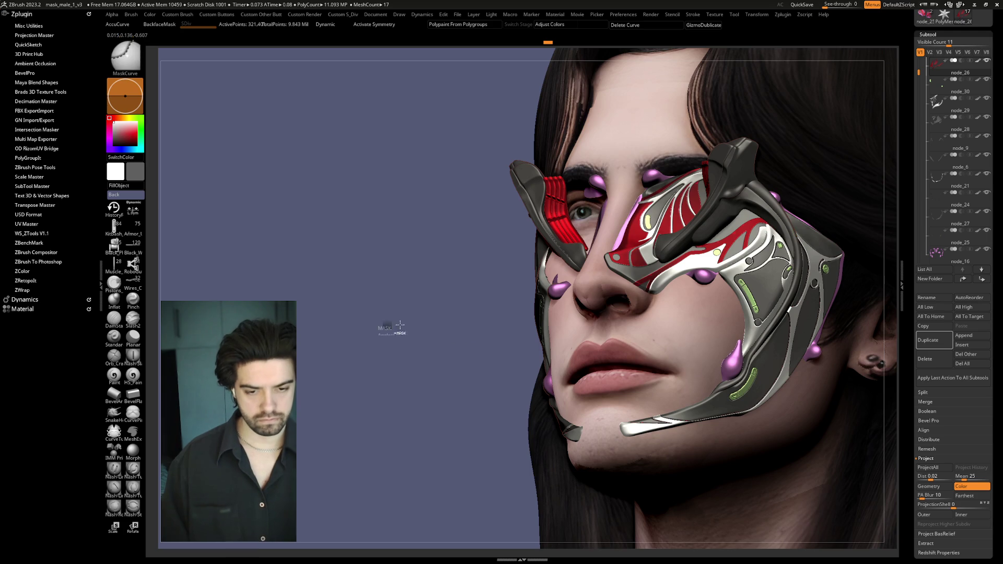
left_click(434, 314, "ctrl+shift")
left_click(442, 312, "ctrl+shift")
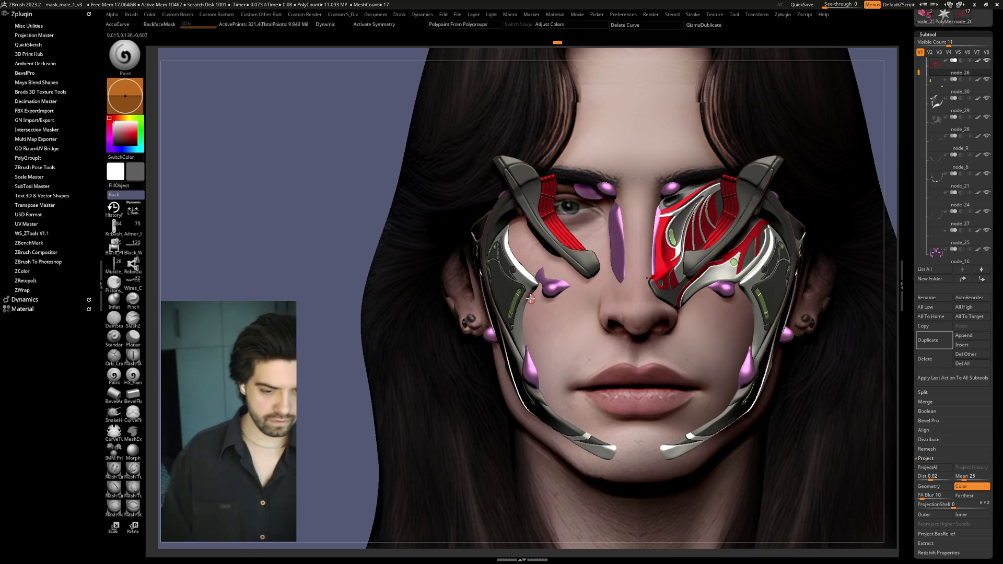
left_click_drag(298, 253, 271, 254)
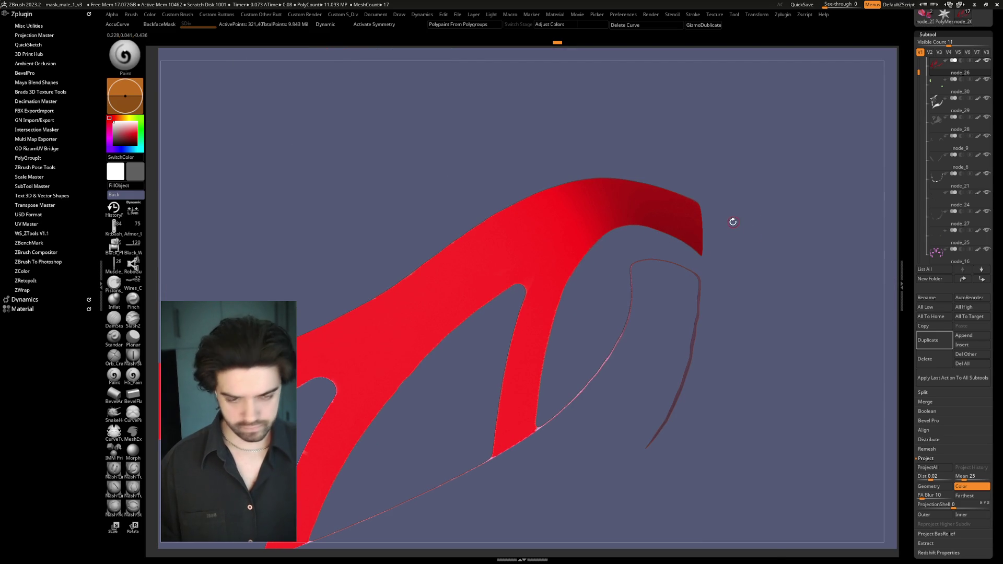
Step: Mask the red mask piece, blur the mask and deflate it with a -3 Inflate
key("space")
key("ctrl+a")
left_click(570, 209, "ctrl")
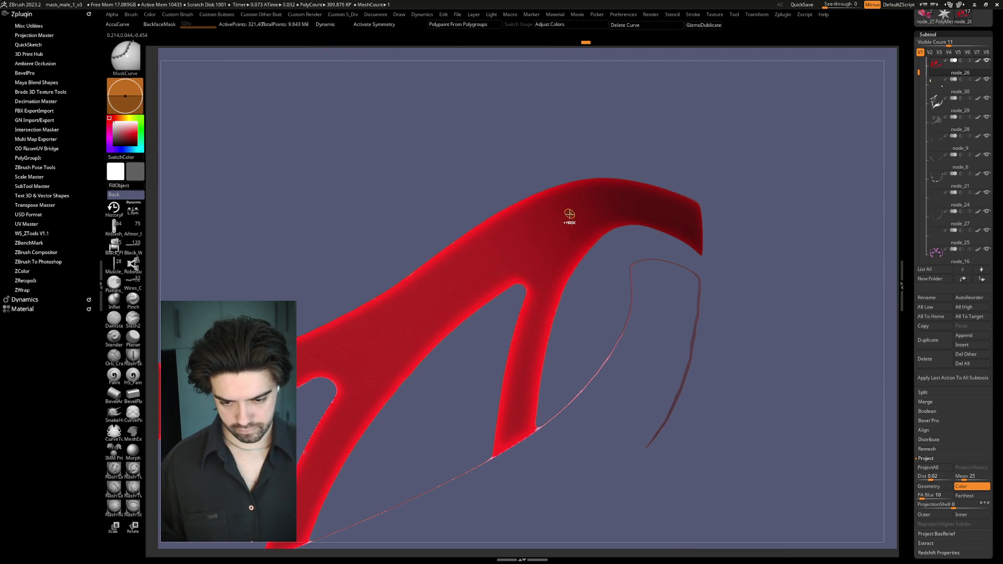
left_click_drag(623, 244, 631, 244, "ctrl")
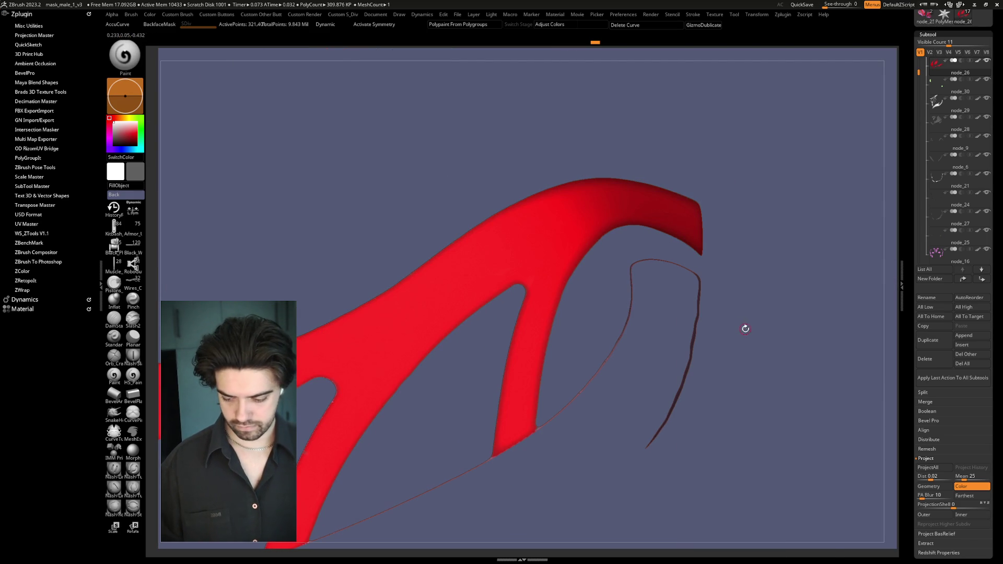
key("shift+space")
left_click_drag(782, 437, 780, 436)
mouse_move(689, 171)
left_mouse_down("alt")
mouse_move(703, 117)
mouse_move(744, 195)
left_mouse_up("alt")
left_click(903, 183)
Step: Reframe the whole face and mask, then save the project
key("f")
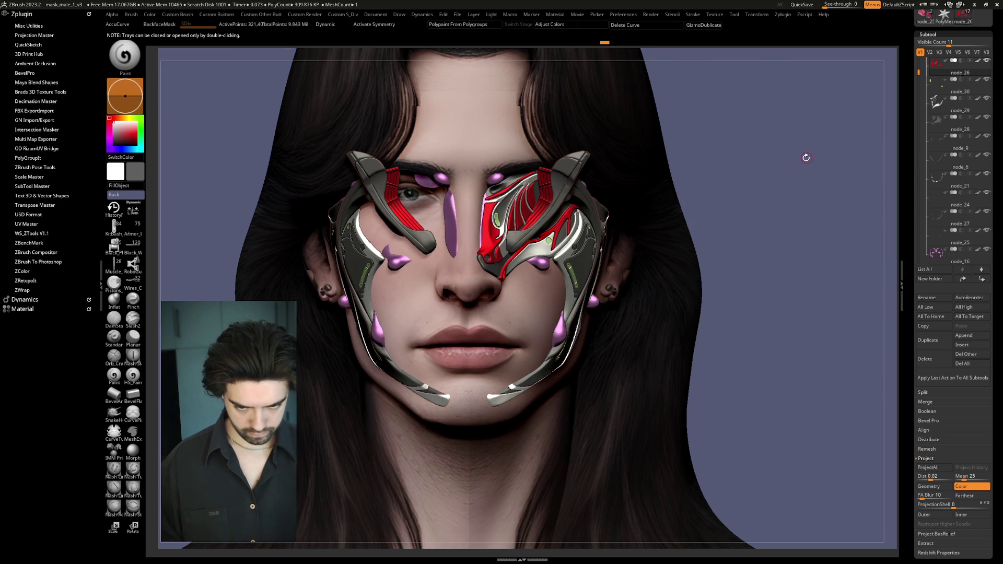
left_click_drag(748, 147, 724, 255)
key("space")
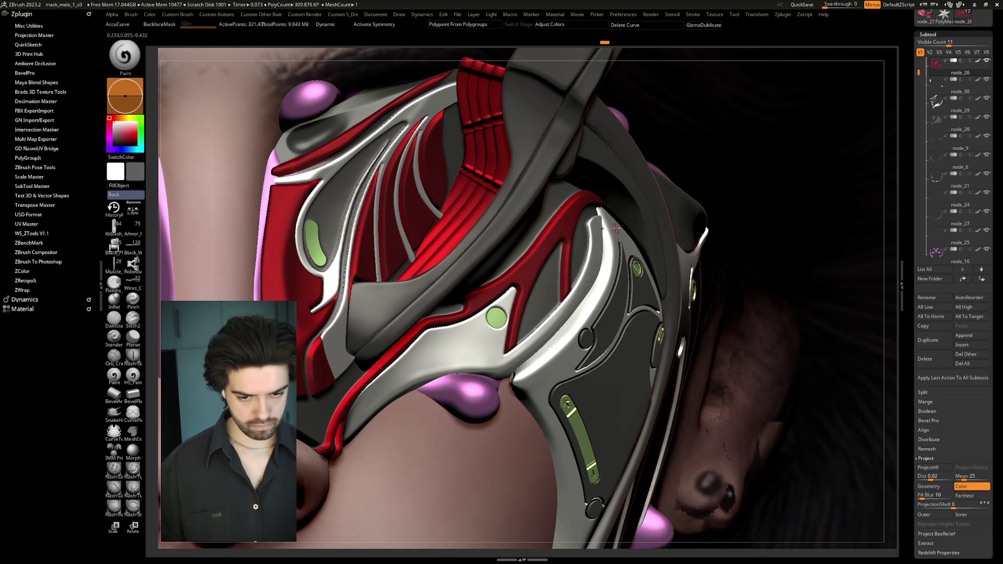
key("space")
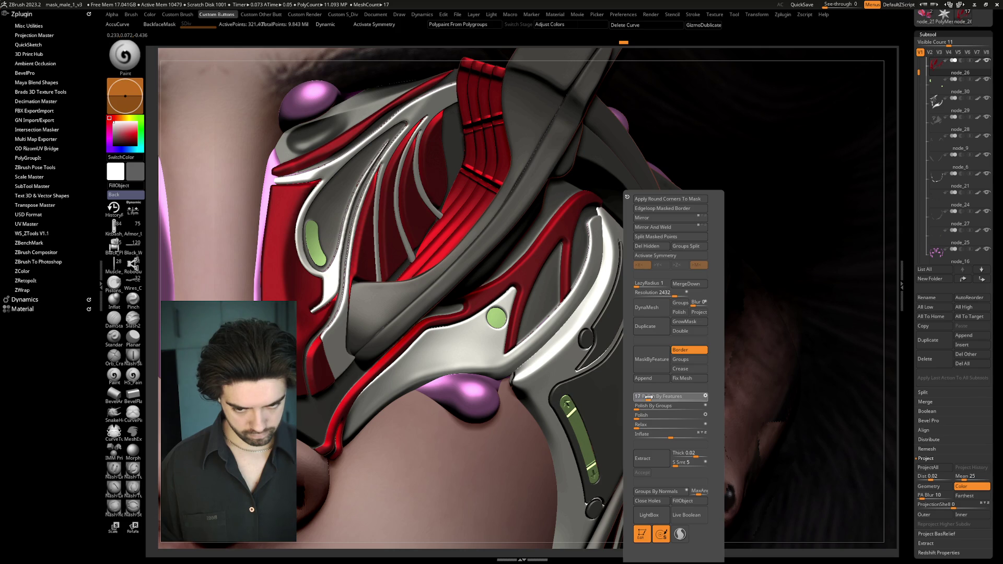
key("f")
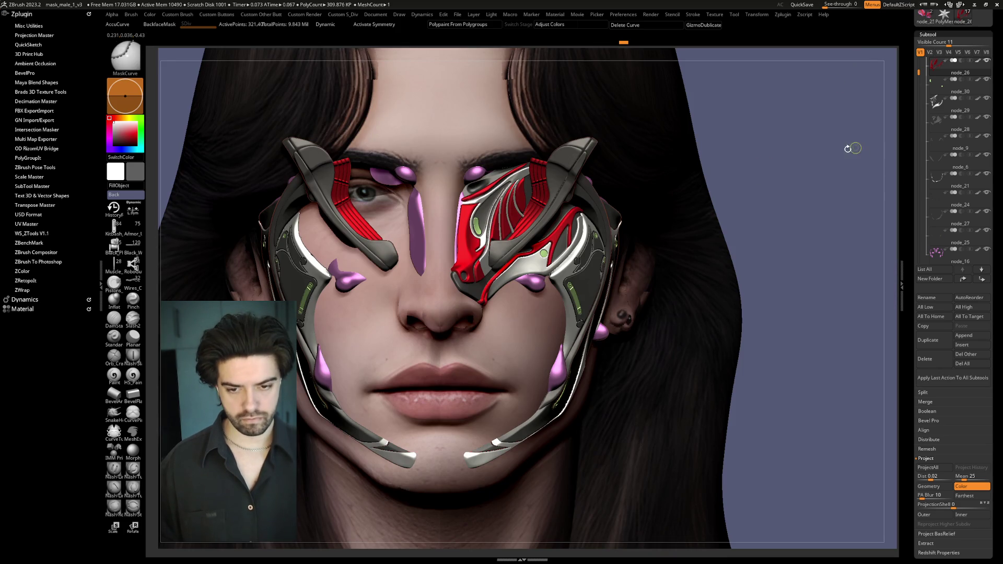
key("ctrl")
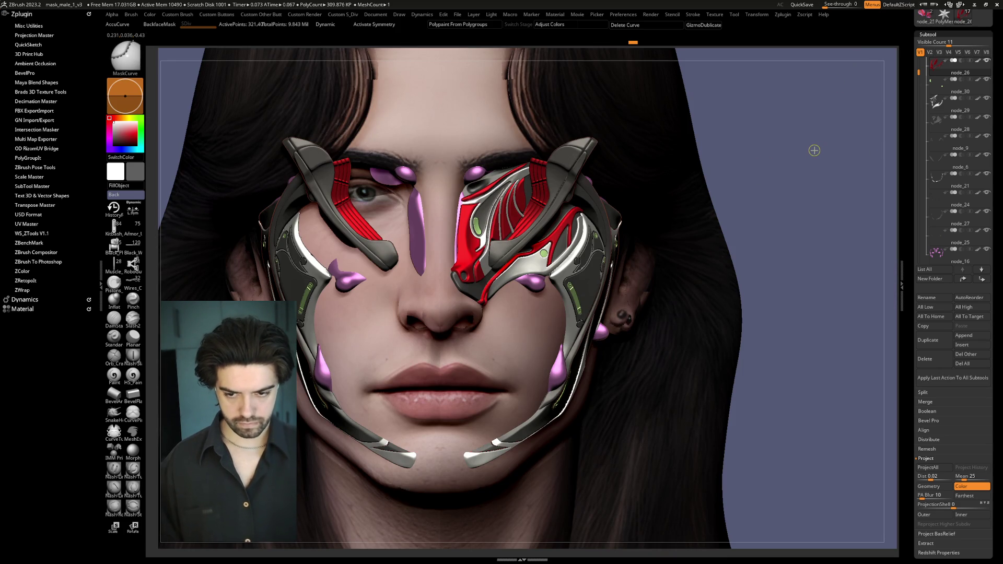
key("ctrl+s")
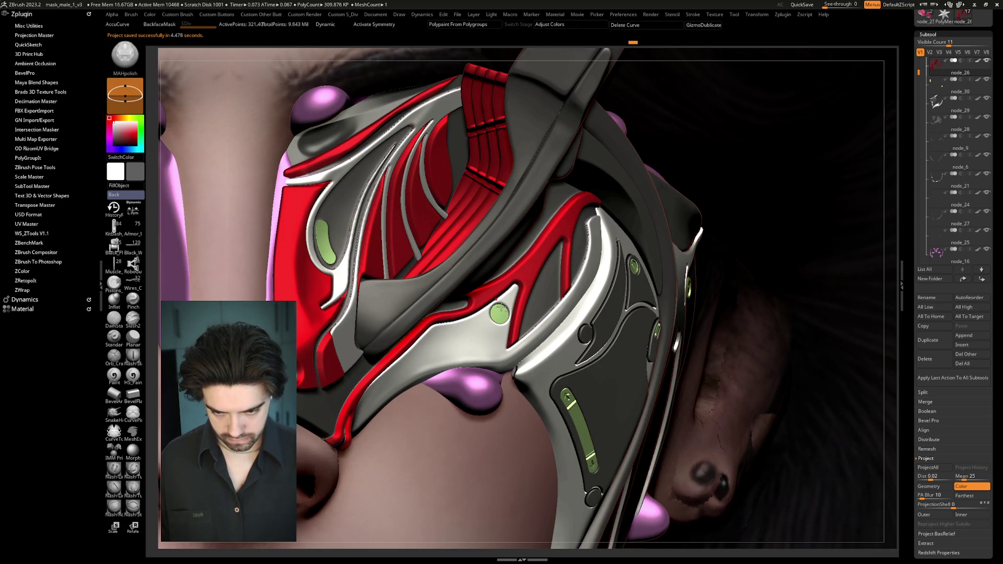
Step: Select the green node_30 button piece and mask it by its features
left_click(499, 313, "alt")
mouse_move(658, 277)
left_mouse_down()
mouse_move(651, 293)
mouse_move(676, 316)
mouse_move(766, 324)
left_mouse_up()
key("space")
left_click(737, 361)
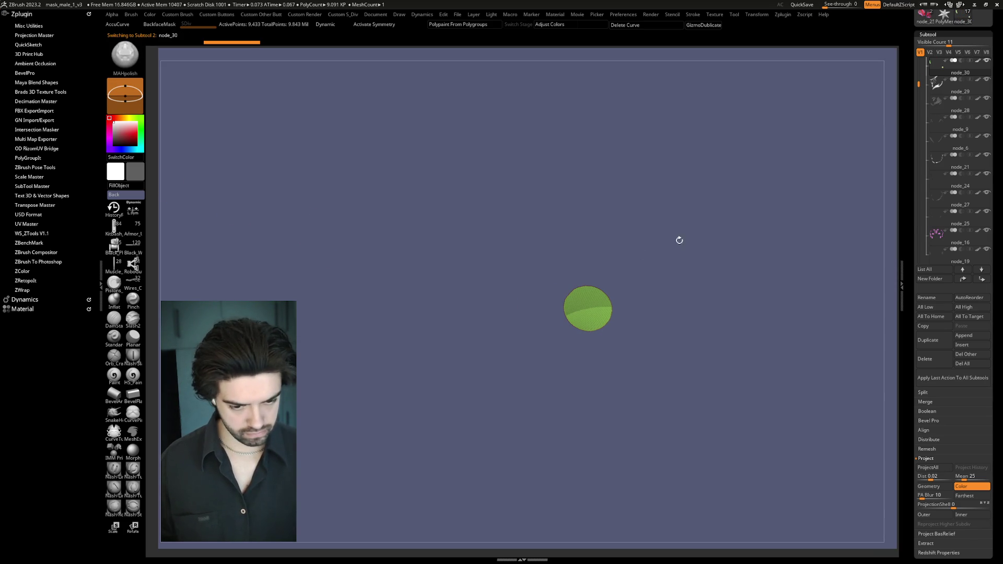
Step: Run Polish By Features twice on the green button piece
key("space")
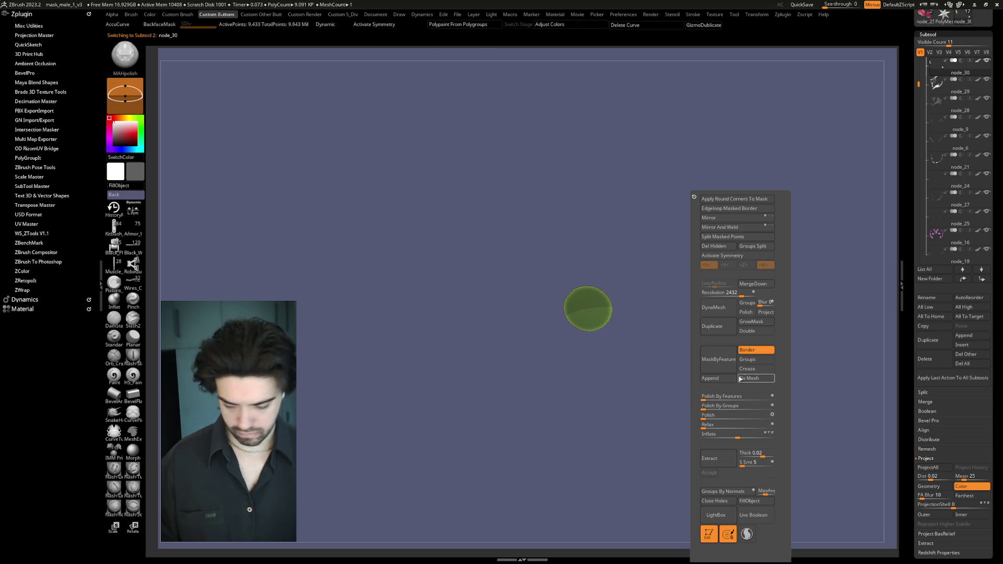
left_click(712, 398)
key("space")
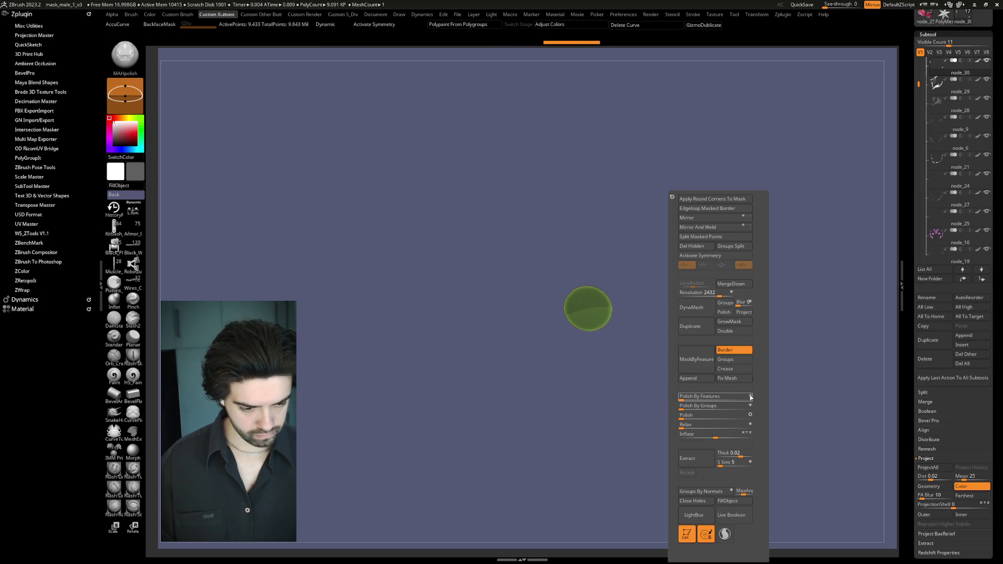
left_click(705, 397)
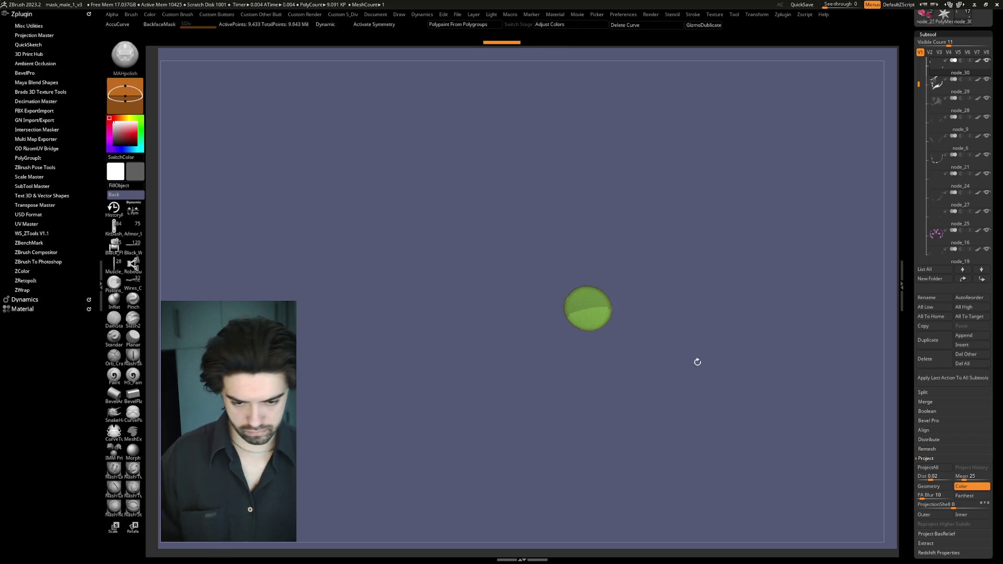
Step: Inflate the green button, then apply a -3 Inflate and frame the node_28 piece
key("space")
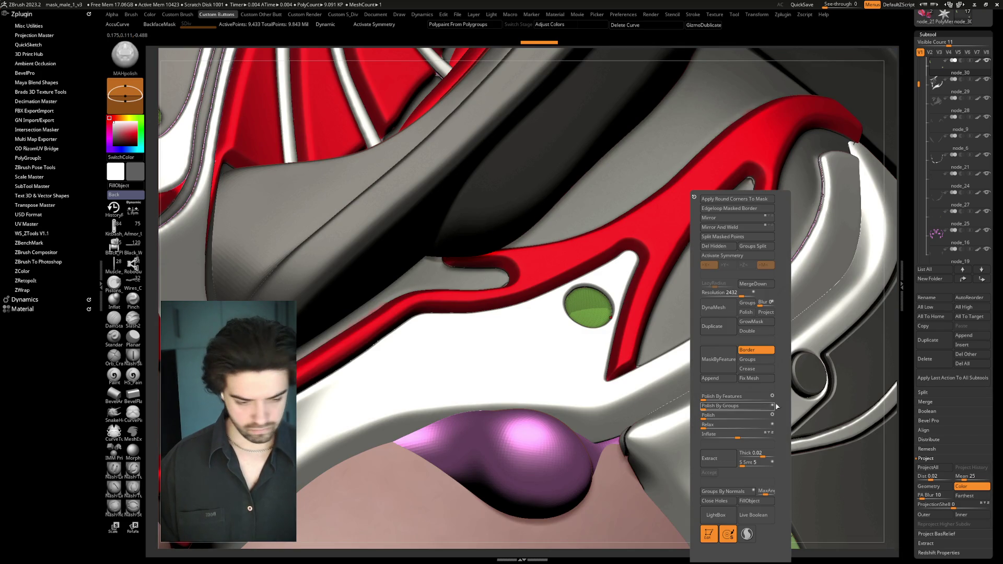
key("ctrl+space")
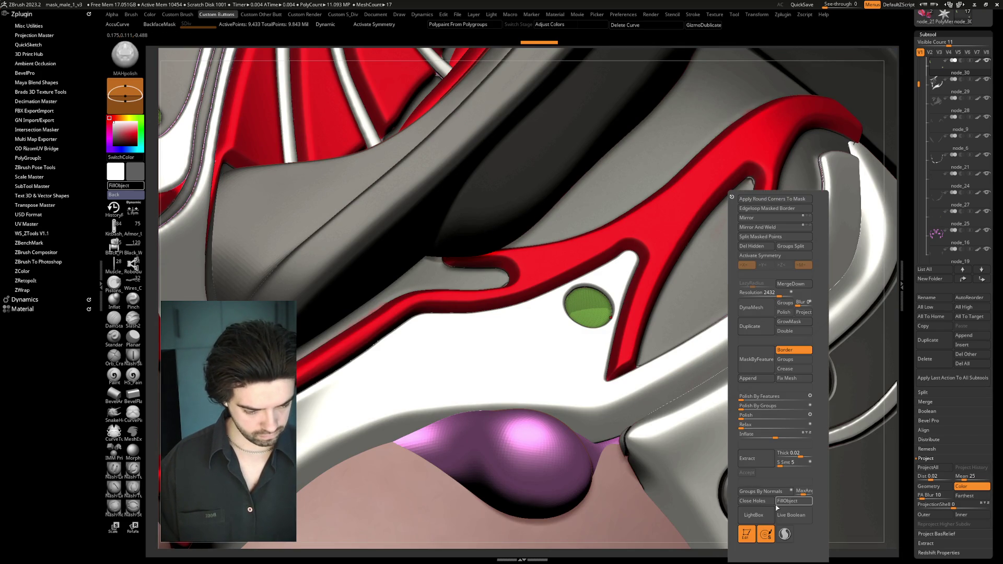
left_click_drag(778, 436, 789, 437)
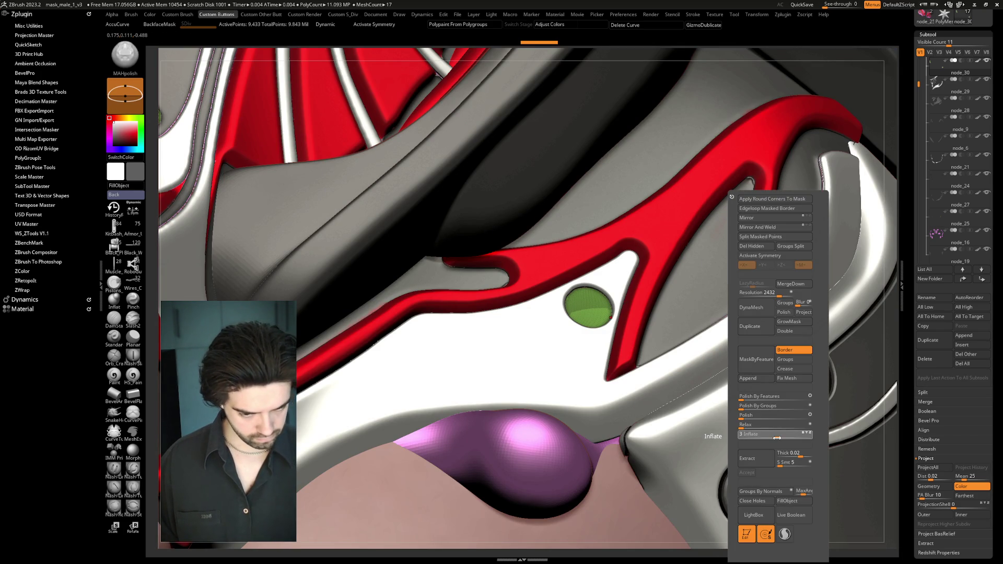
key("f")
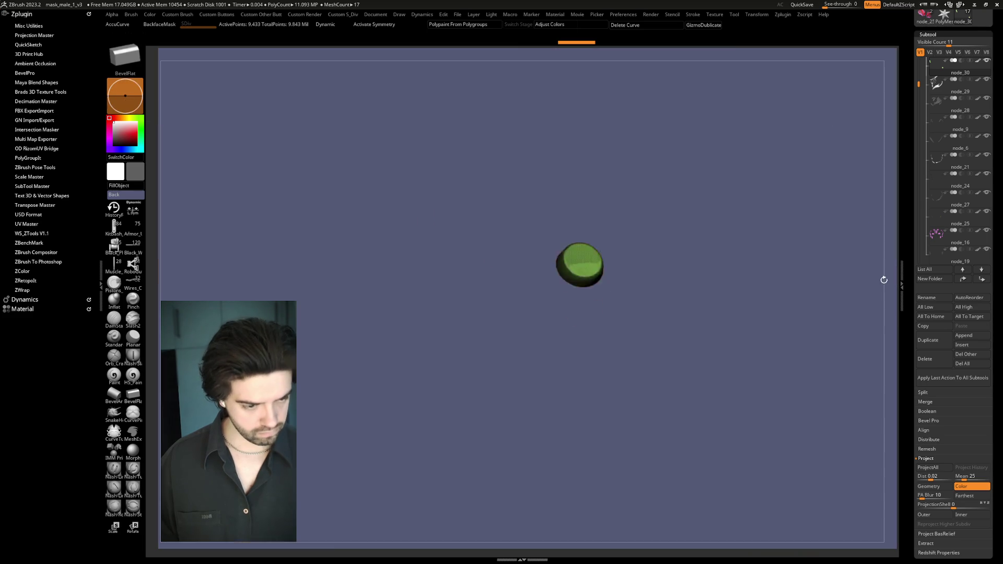
mouse_move(891, 315)
left_mouse_down()
mouse_move(860, 226)
mouse_move(844, 216)
left_mouse_up()
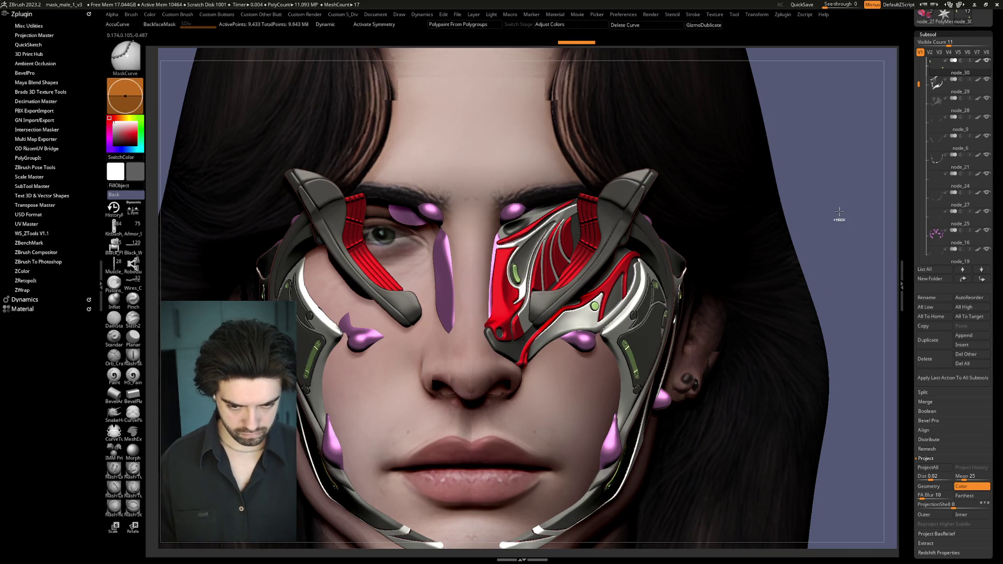
key("space")
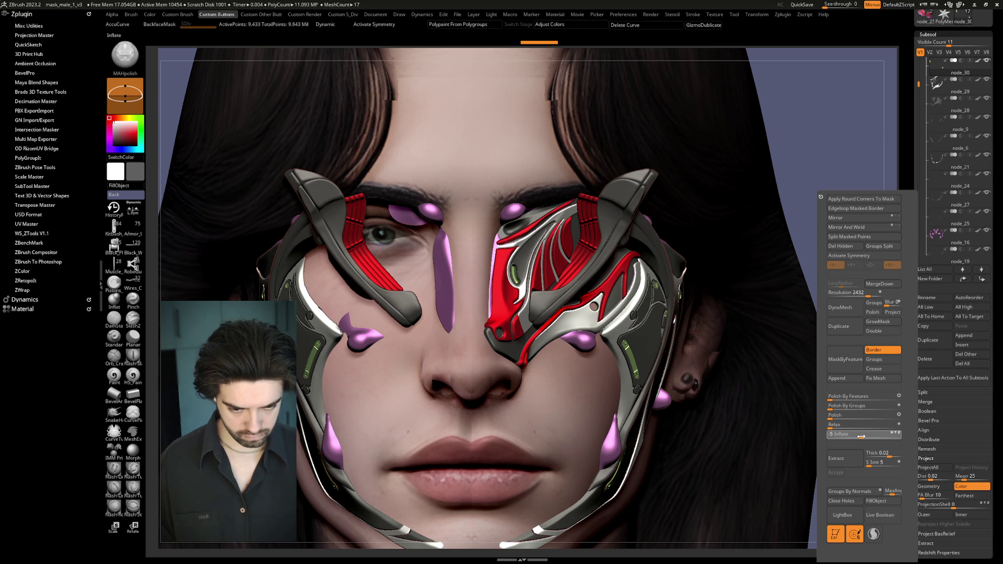
left_click(862, 436)
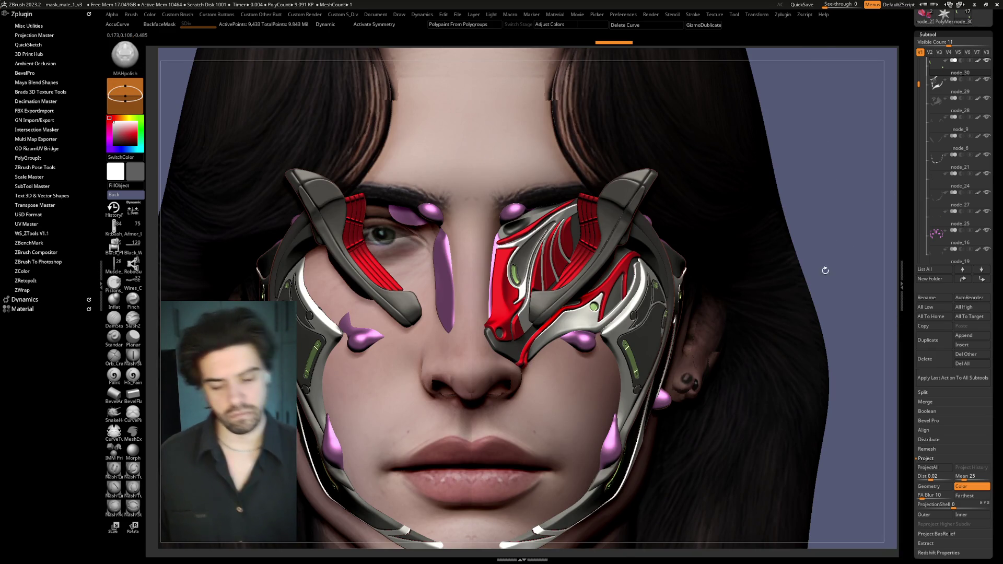
key("f")
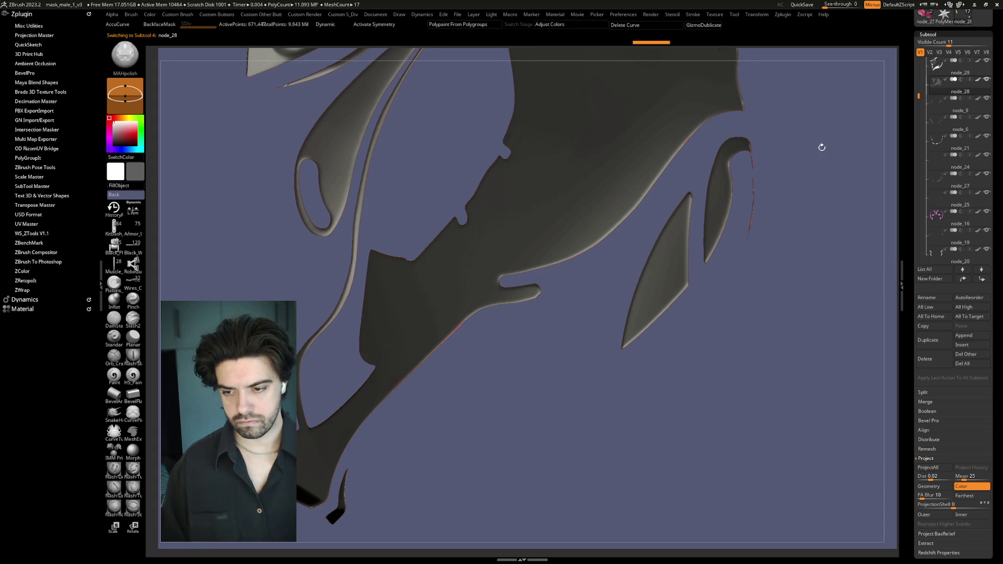
Step: Turn on DynamicThickness for node_28 and set Thickness to 0
left_click_drag(809, 162, 667, 188)
mouse_move(518, 149)
left_mouse_down()
mouse_move(569, 169)
mouse_move(553, 168)
mouse_move(579, 195)
left_mouse_up()
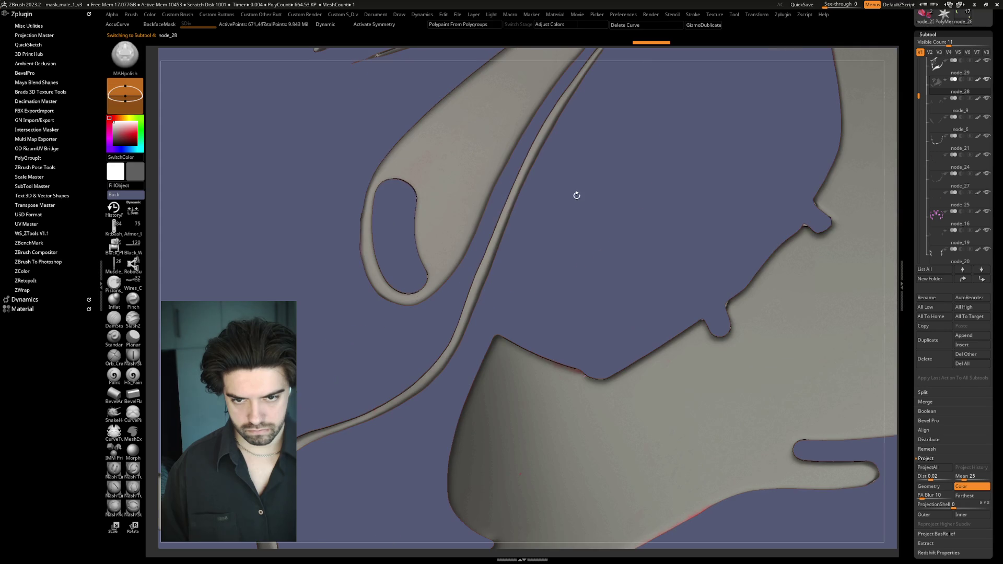
key("shift+d")
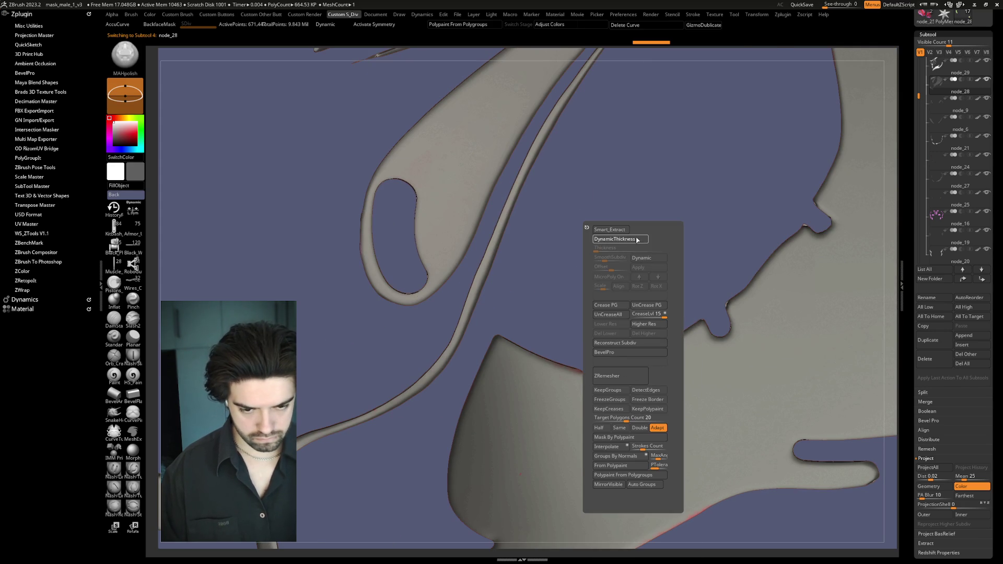
left_click(636, 239)
left_click_drag(608, 250, 625, 237)
Step: Frame the mesh and Ctrl-click to select the green node_30 subtool
key("f")
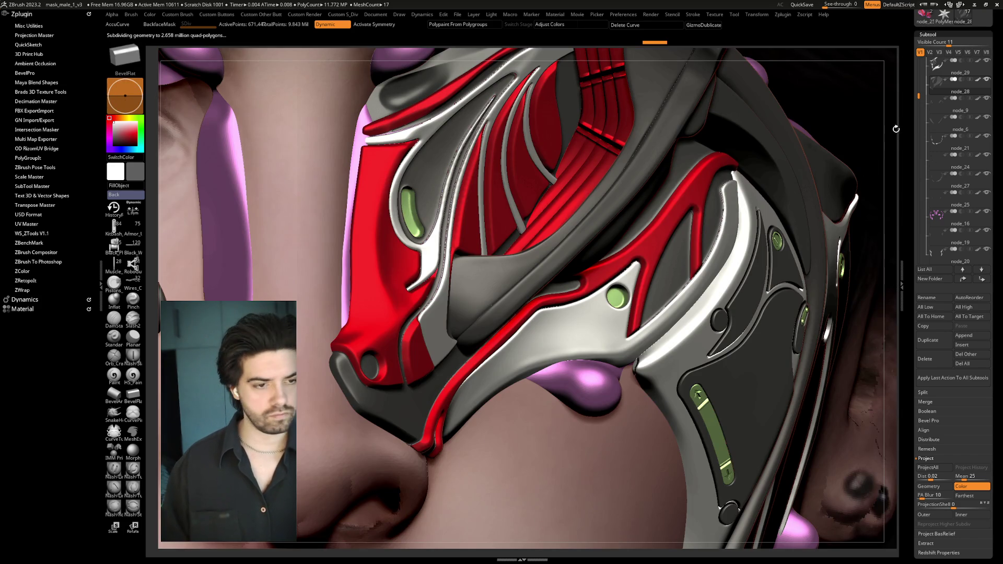
key("ctrl")
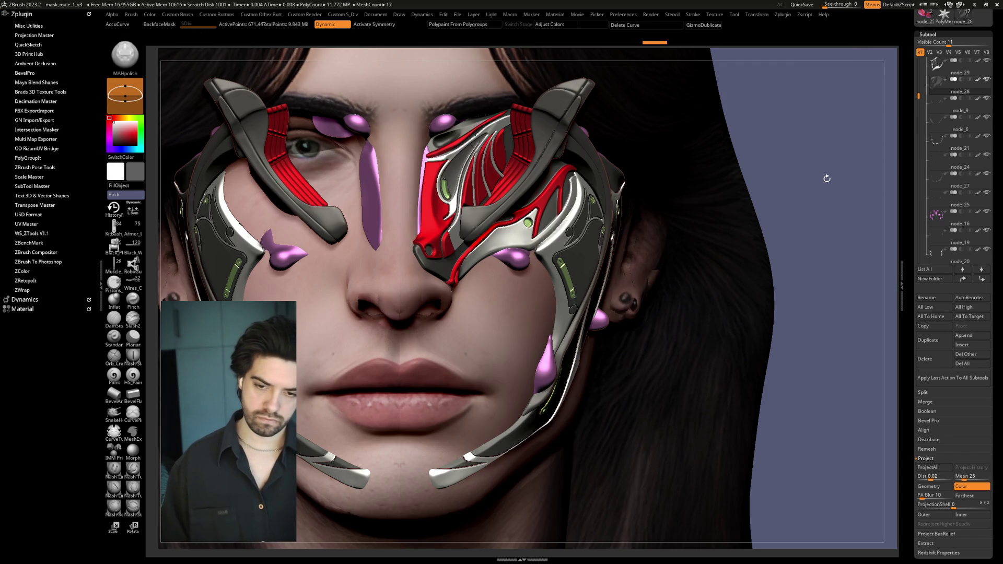
left_click(750, 173, "alt")
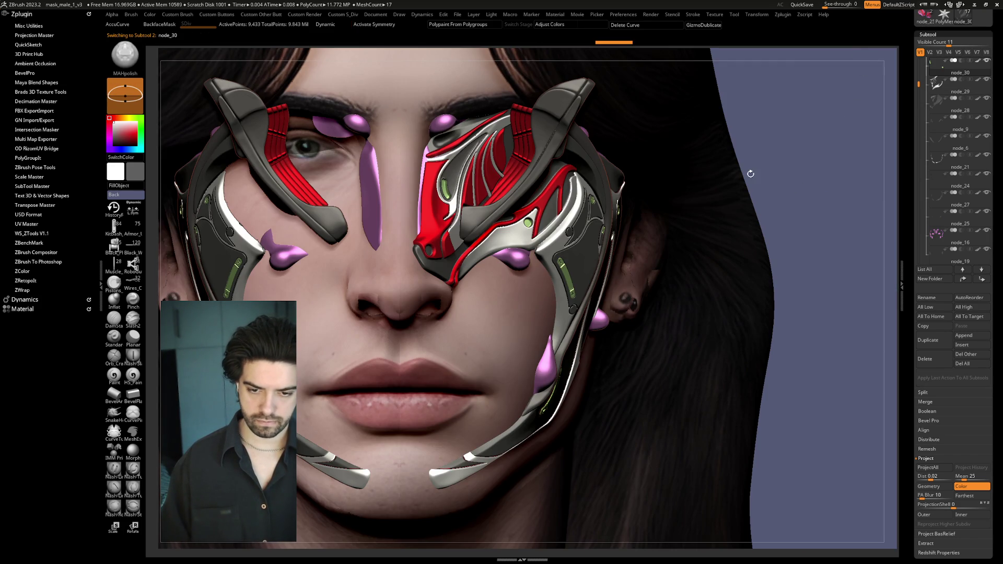
Step: Apply Inflate to the green node_30 pieces
key("f")
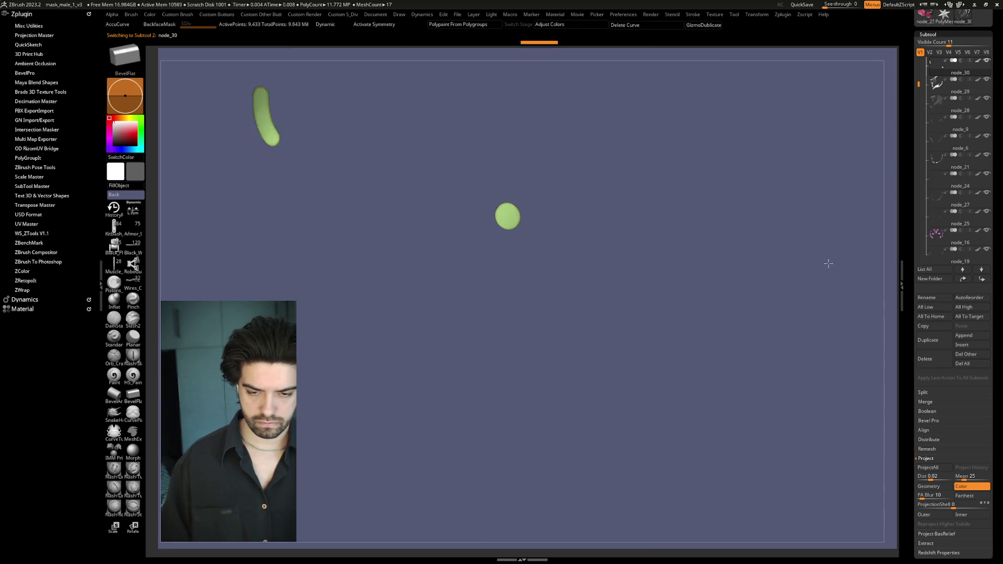
key("space")
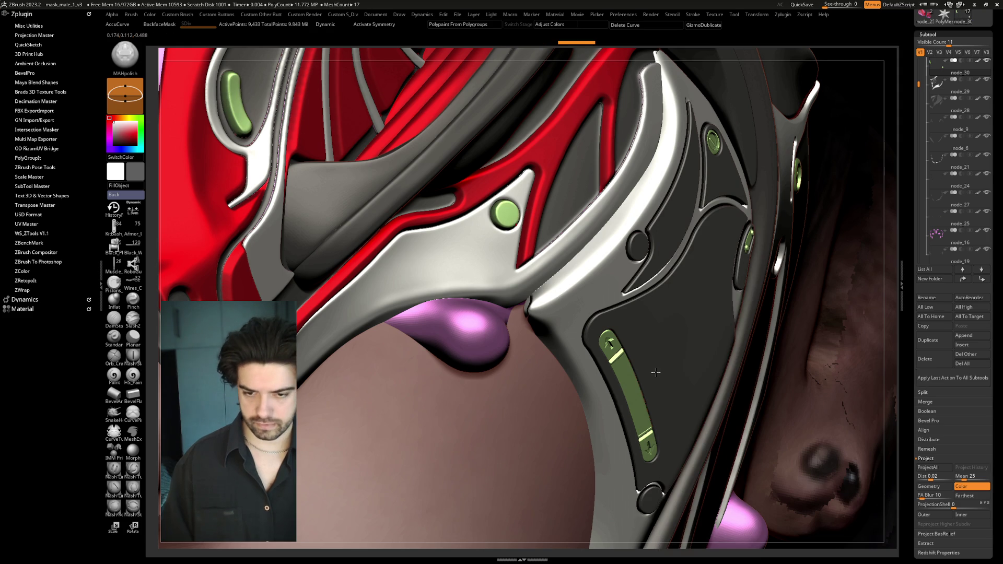
key("space")
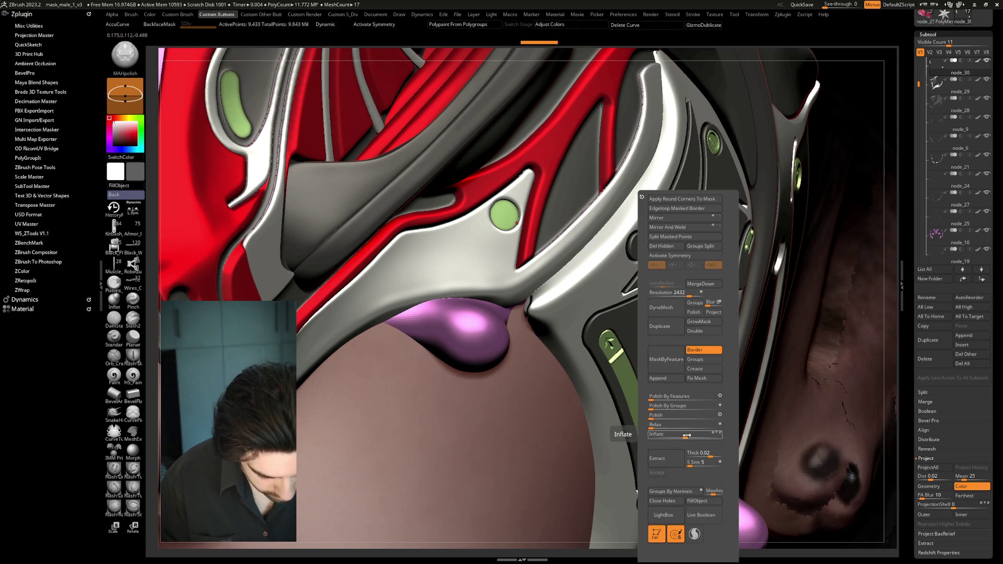
left_click(686, 435)
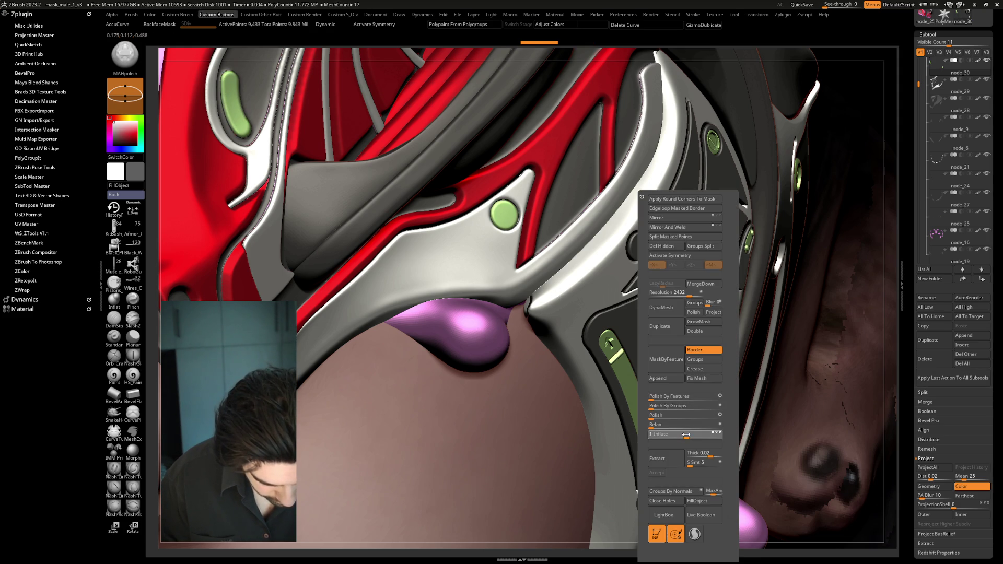
key("space")
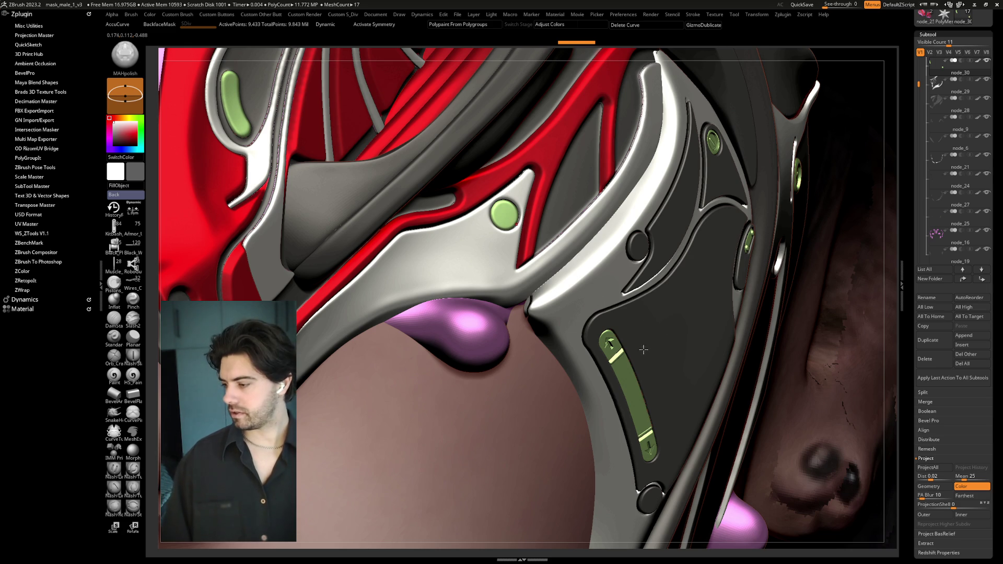
Step: Solo the green pieces, toggle back to check, then re-solo and zoom onto one disc
key("f")
left_click(823, 146, "ctrl+shift")
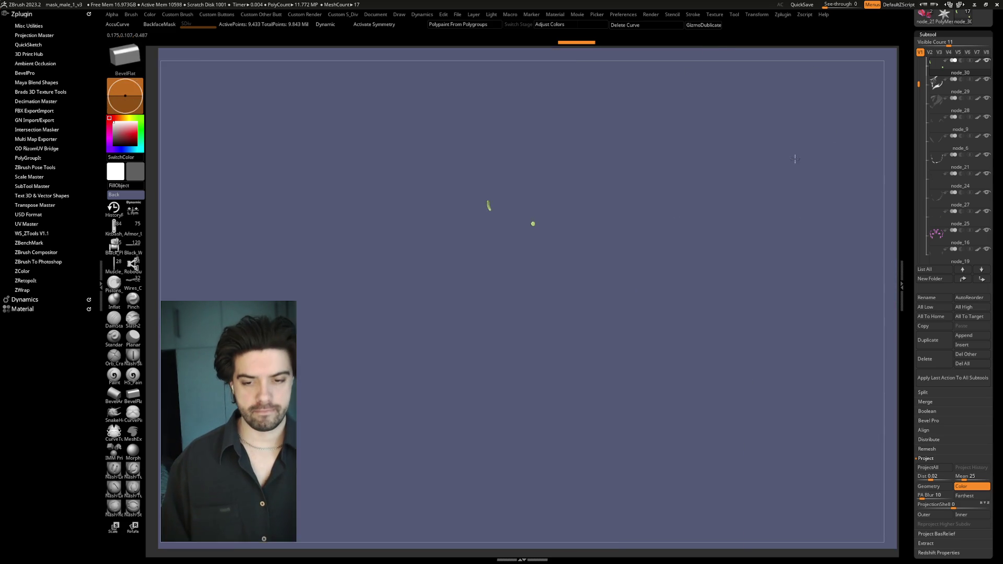
left_click(804, 171, "ctrl+shift")
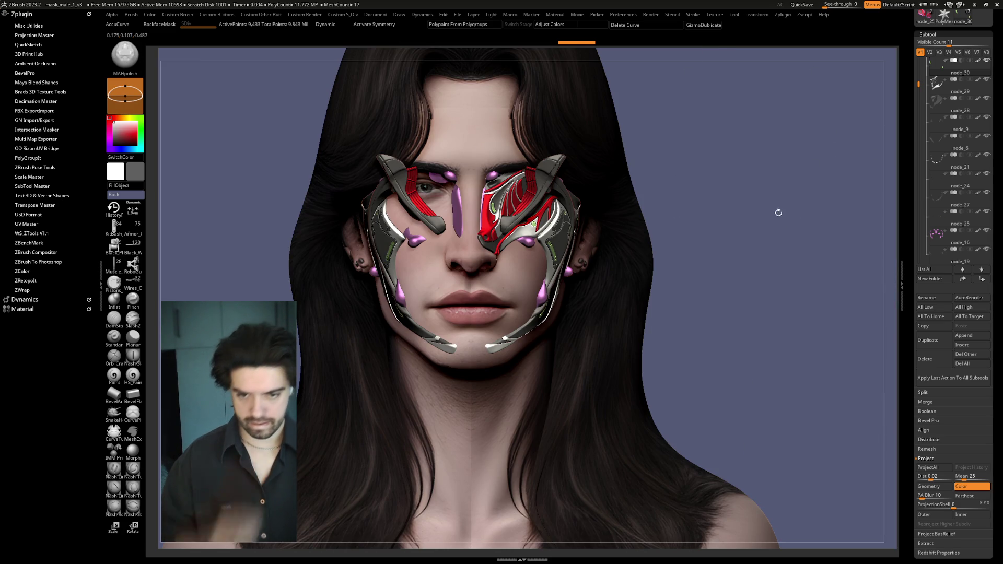
left_click_drag(781, 216, 800, 203)
left_click(783, 214, "ctrl+shift")
mouse_move(853, 352)
left_mouse_down()
mouse_move(754, 315)
mouse_move(803, 276)
mouse_move(766, 284)
mouse_move(776, 294)
mouse_move(758, 301)
mouse_move(770, 309)
left_mouse_up()
Step: Stamp a recessed ring on the green disc centre with the Ram insert brush
key("b")
left_click(596, 262)
key("space")
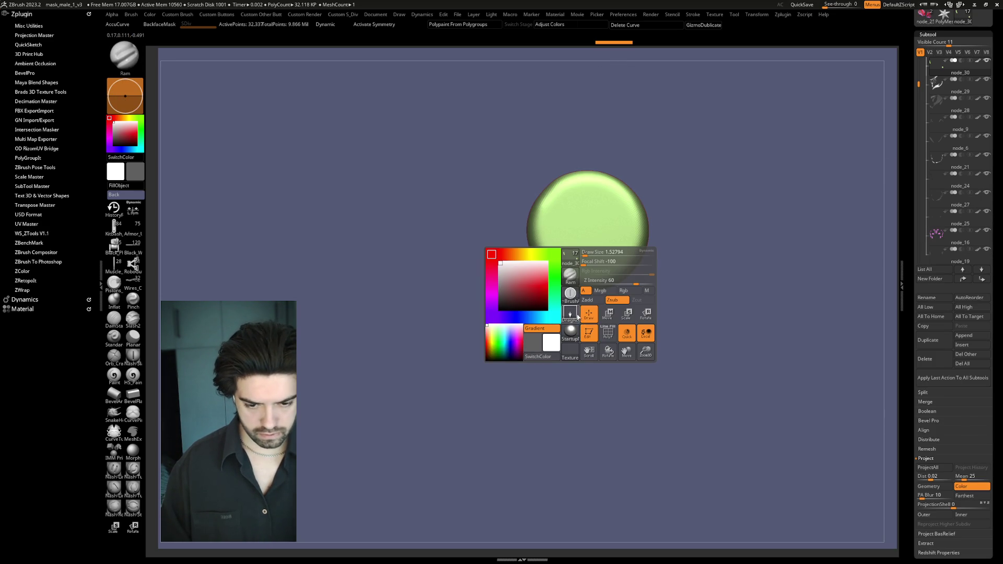
mouse_move(587, 232)
left_mouse_down()
mouse_move(626, 290)
mouse_move(647, 292)
left_mouse_up()
mouse_move(712, 345)
left_mouse_down("alt")
mouse_move(723, 246)
mouse_move(571, 168)
mouse_move(679, 235)
mouse_move(836, 298)
mouse_move(598, 224)
mouse_move(702, 238)
mouse_move(741, 286)
mouse_move(714, 253)
left_mouse_up("alt")
Step: Stamp arrow insets near the top and bottom of the pill-shaped green piece
key("space")
left_click(577, 394)
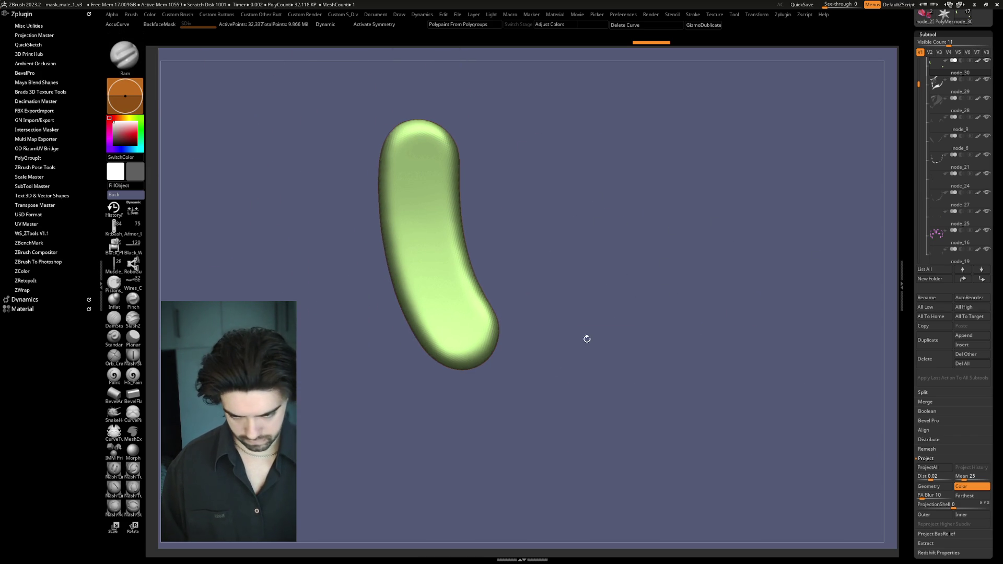
key("space")
left_click(595, 409)
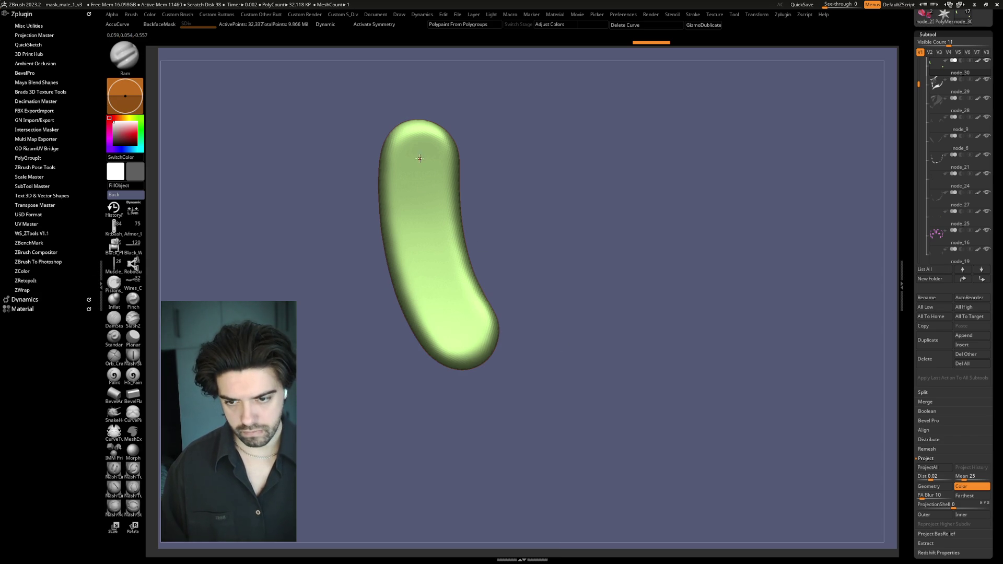
left_click_drag(419, 158, 429, 176)
left_click_drag(453, 315, 473, 354)
left_click_drag(552, 260, 604, 253, "alt")
Step: Cut straight grooves across the upper and lower parts with Nash-Slash and Nash-Tube brushes
left_click(133, 359)
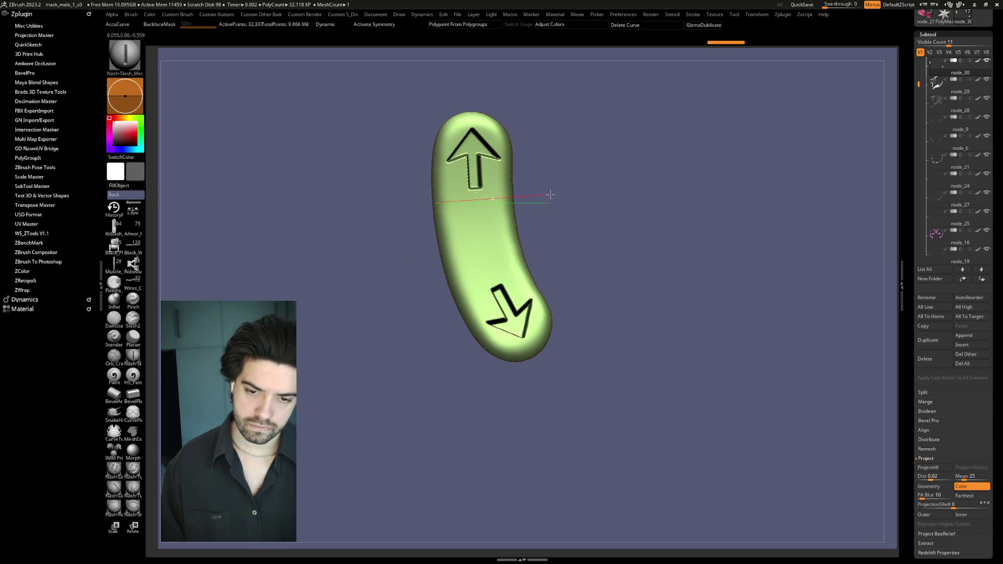
left_click_drag(550, 195, 550, 195)
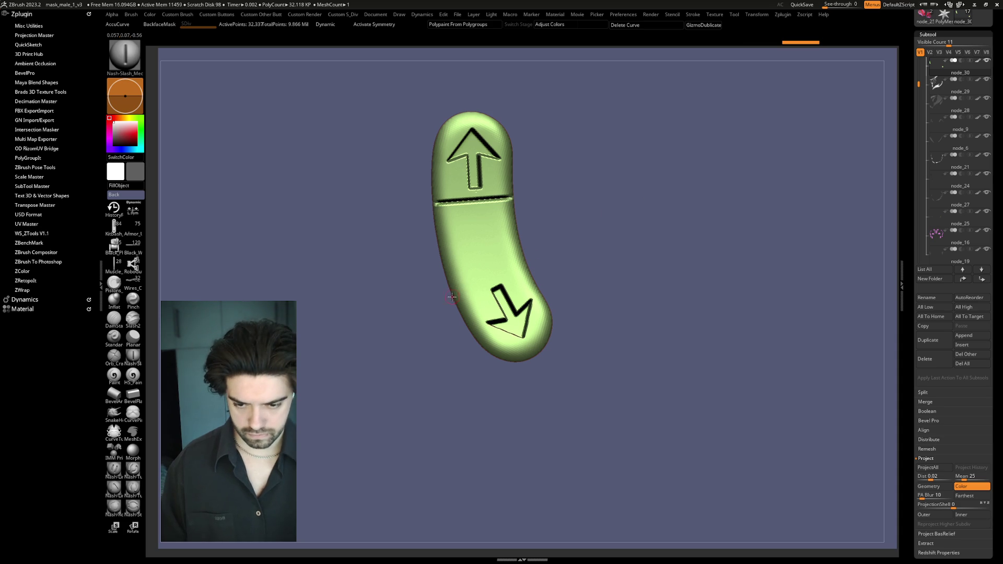
left_click_drag(558, 248, 558, 248)
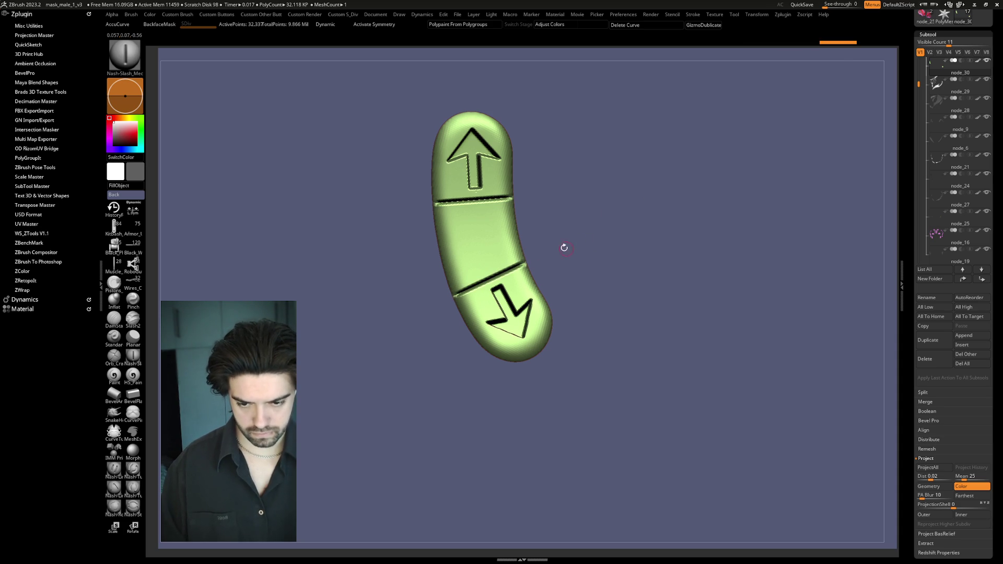
left_click(134, 489)
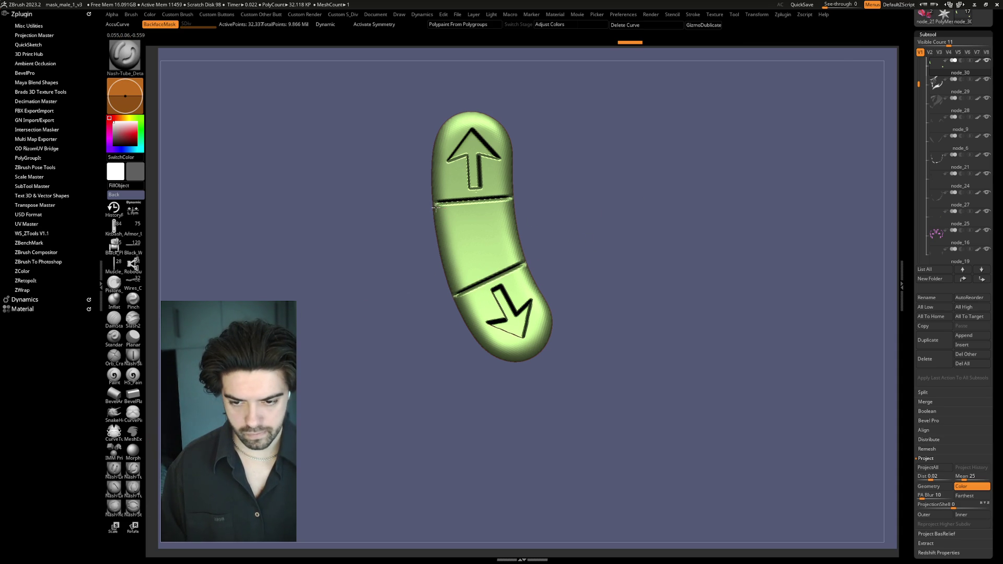
left_click_drag(521, 201, 521, 202)
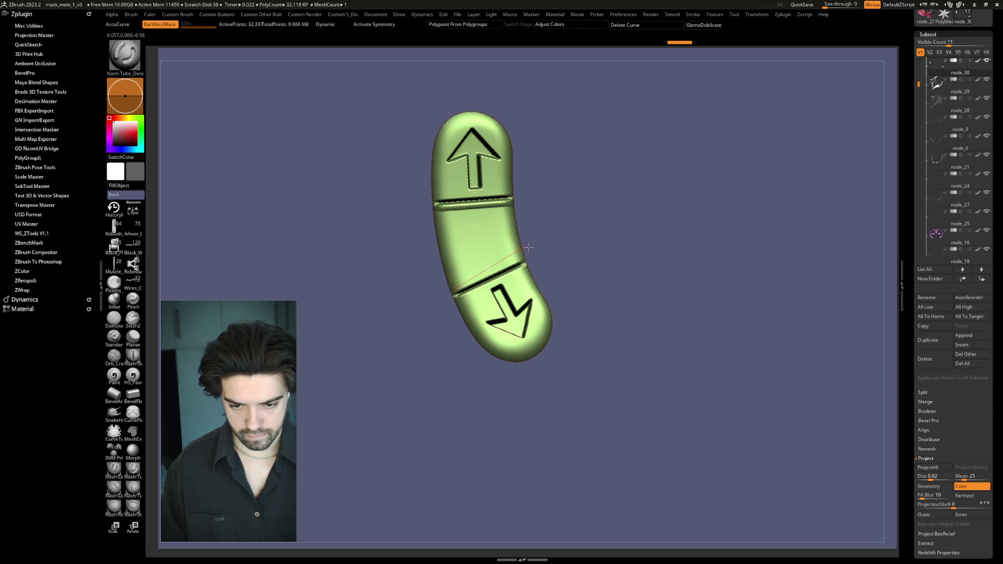
left_click_drag(538, 251, 541, 252)
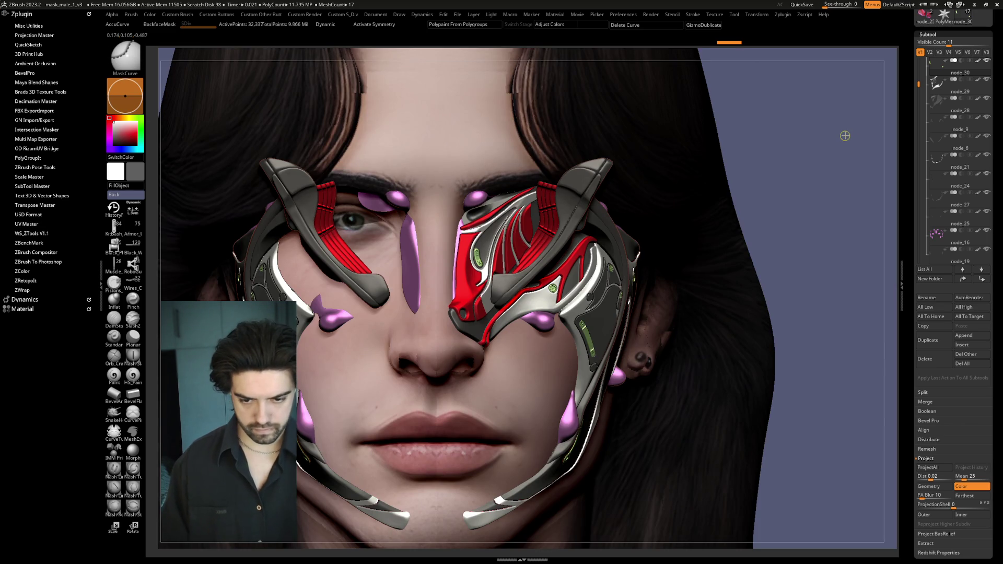
Step: Save the project and delete the hidden parts of the green subtool
key("ctrl+s")
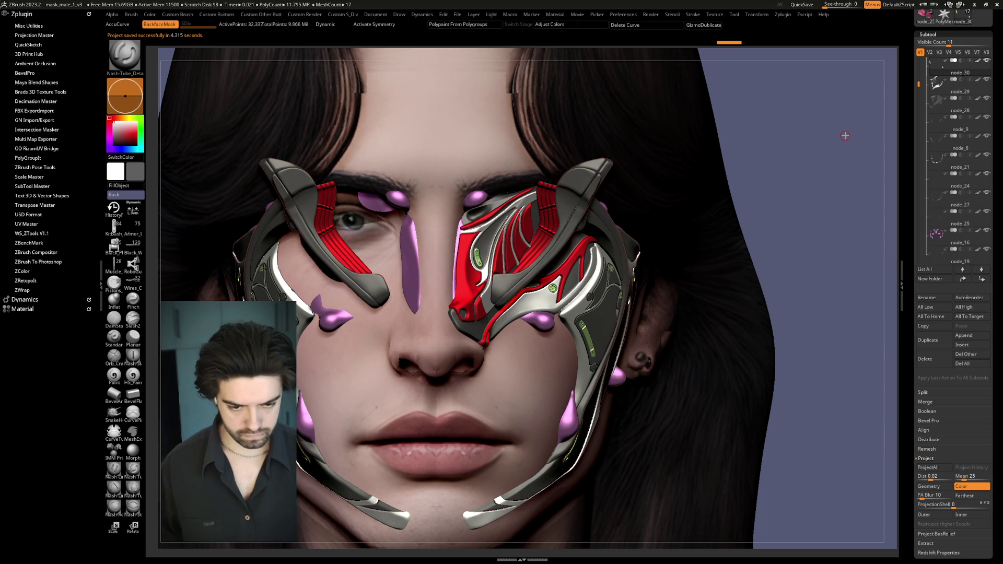
key("f")
left_click_drag(732, 135, 717, 154)
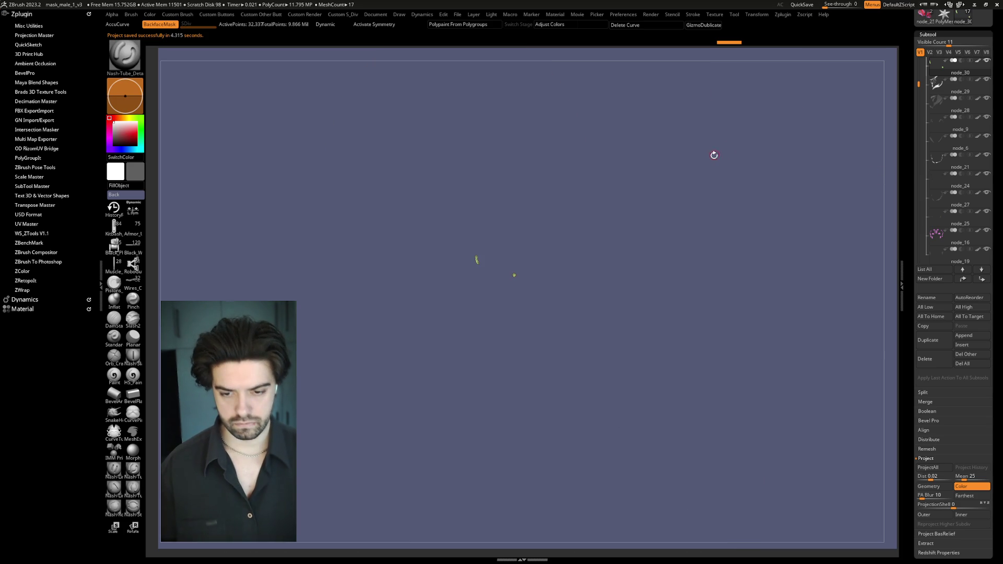
key("space")
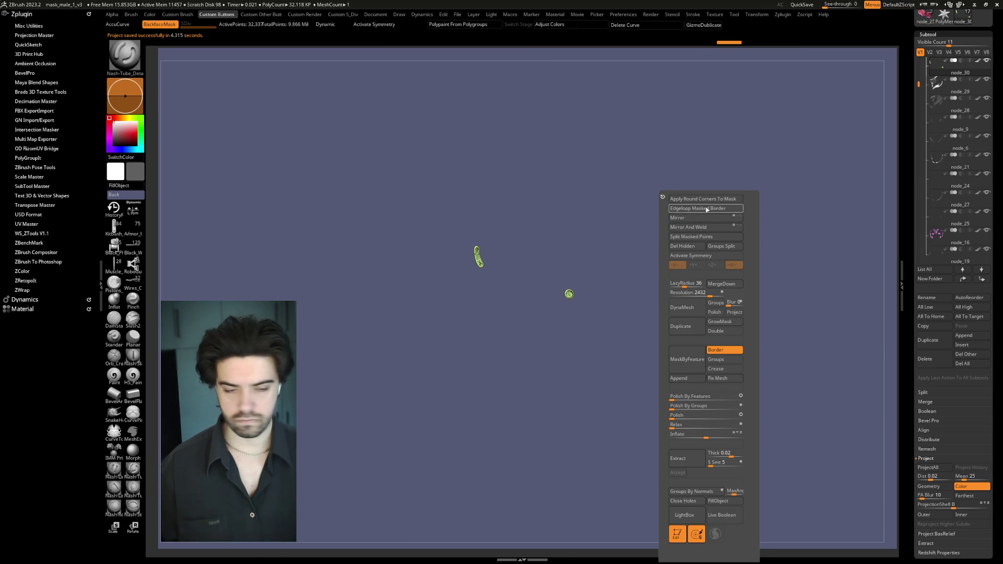
left_click(688, 246)
Step: Mirror And Weld the green node_30 pieces onto the other side
key("space")
key("f")
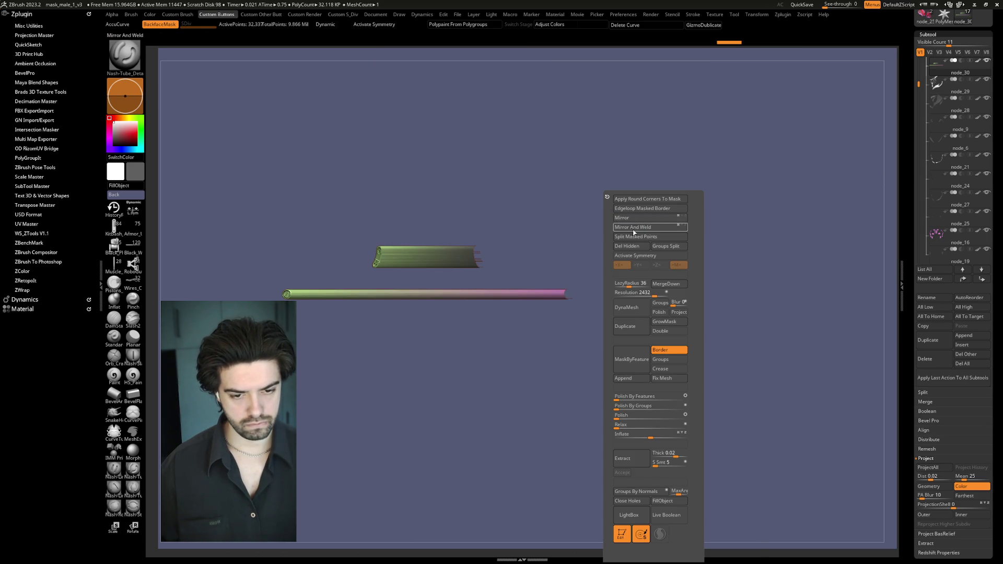
left_click_drag(639, 206, 738, 188)
key("space")
left_click(688, 236)
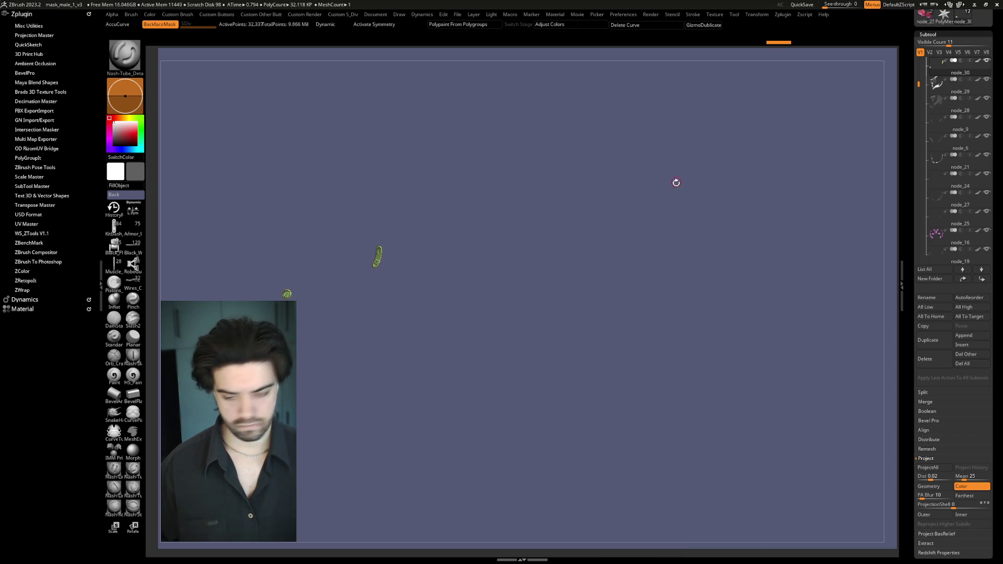
key("space")
left_click(676, 228)
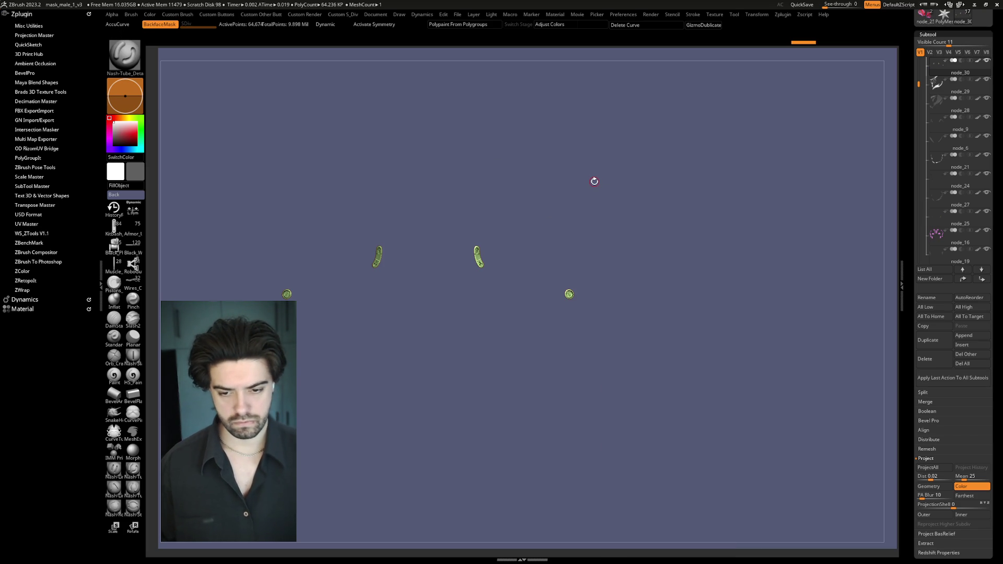
Step: Mirror the pale node_29 frame pieces and the dark node_28 plate to the opposite side
key("space")
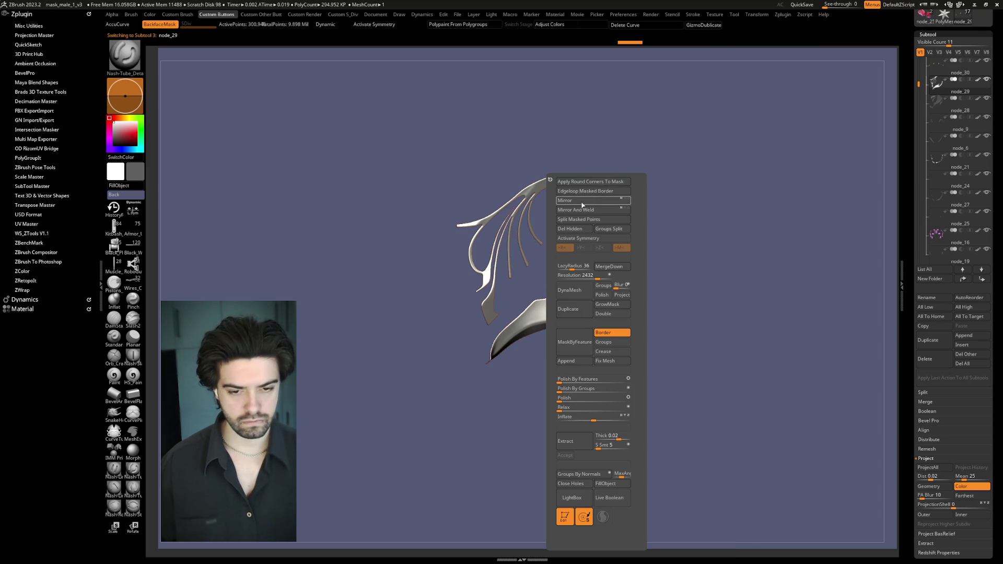
left_click(577, 197)
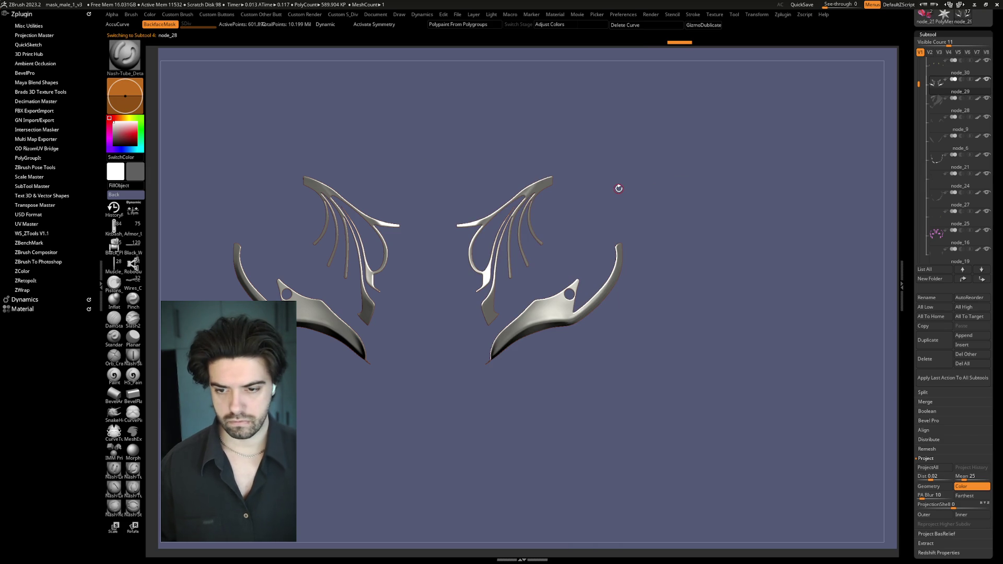
key("space")
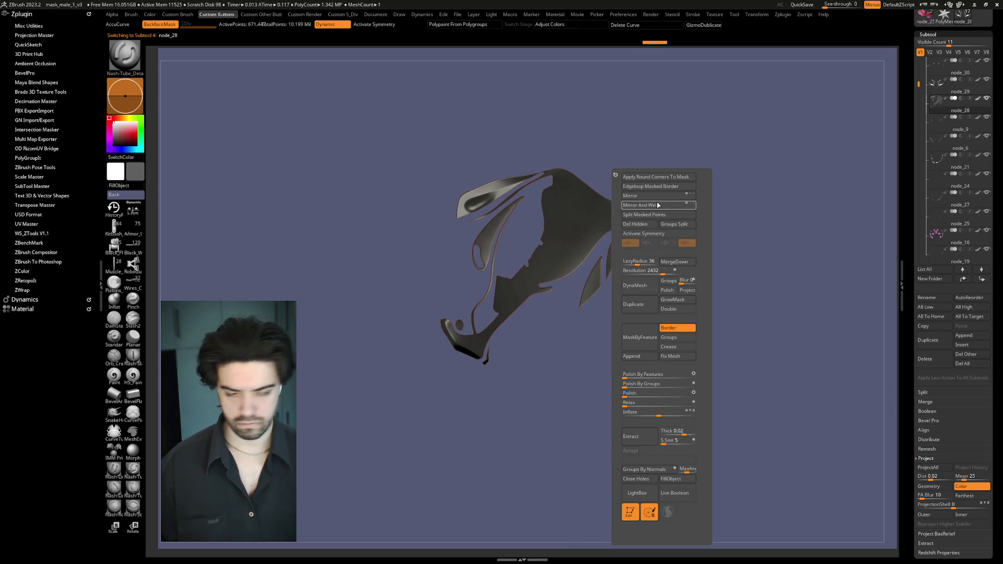
left_click(646, 197)
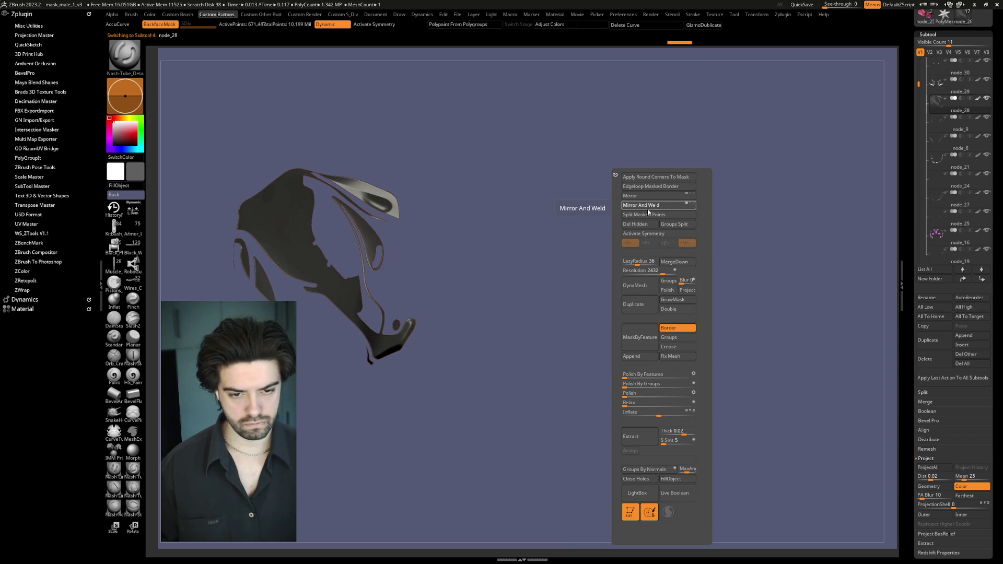
left_click(647, 204)
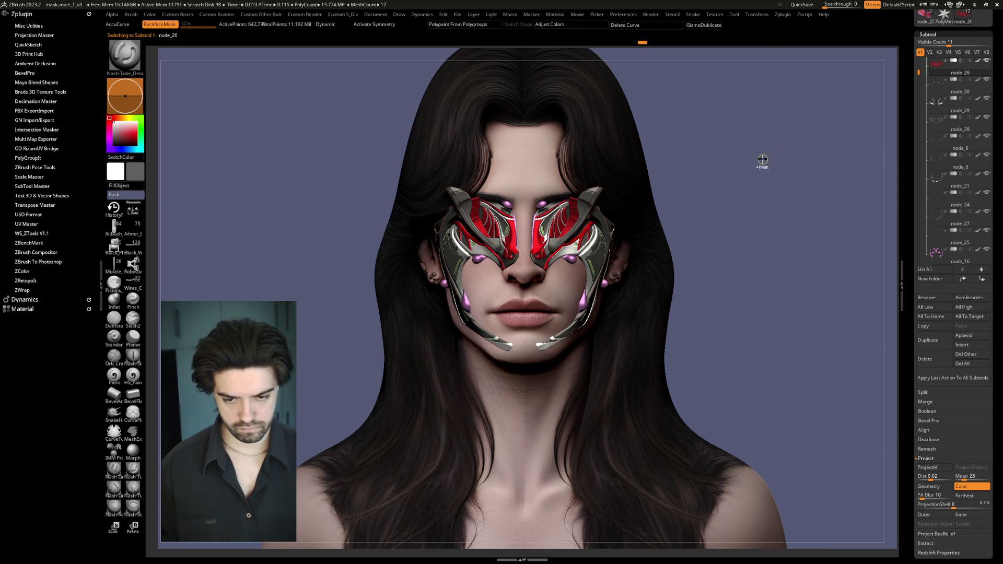
Step: Save, select the stud subtool and try red, cyan, blue and purple fills
key("ctrl+s")
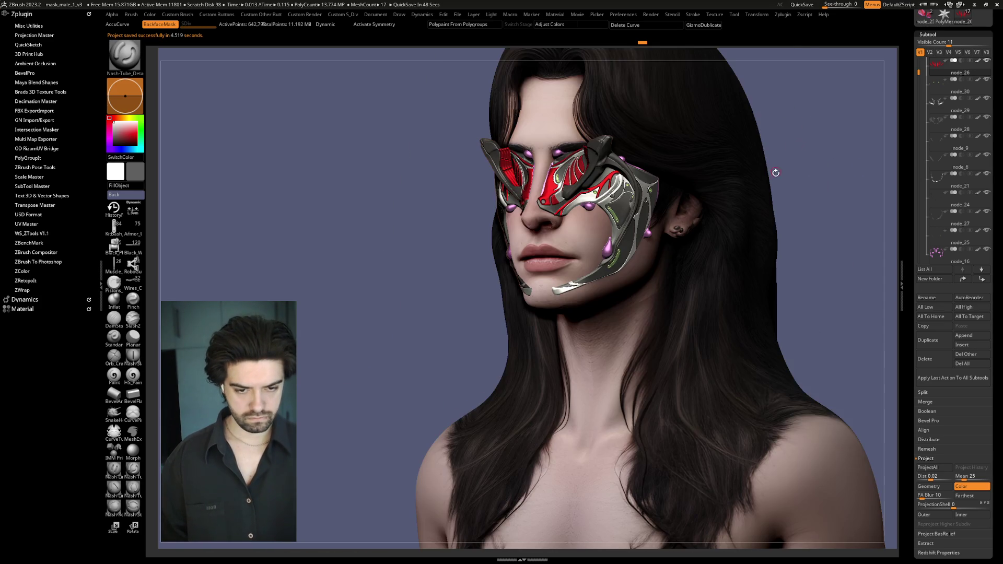
left_click(639, 250, "alt")
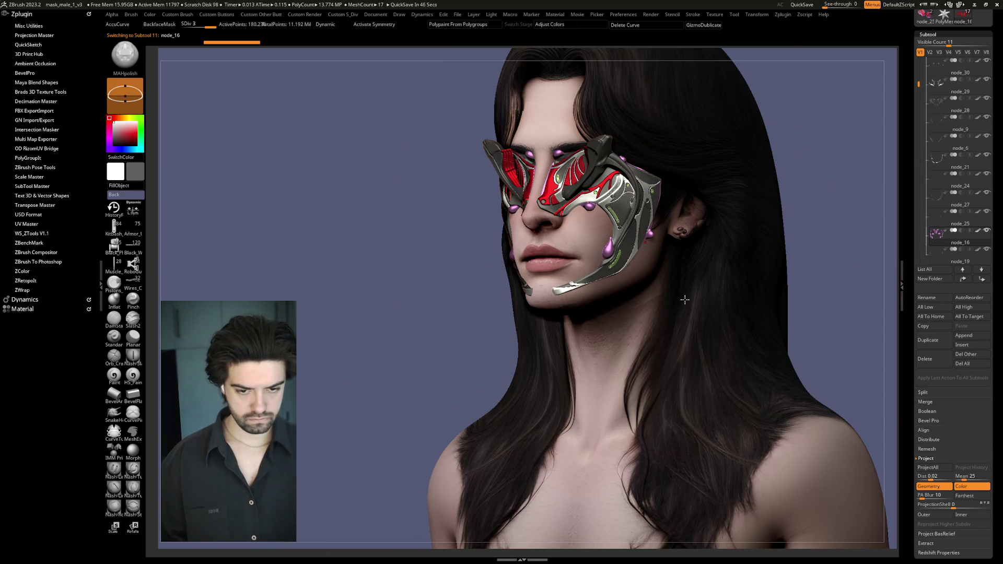
key("space")
left_click(635, 340)
left_click(640, 341)
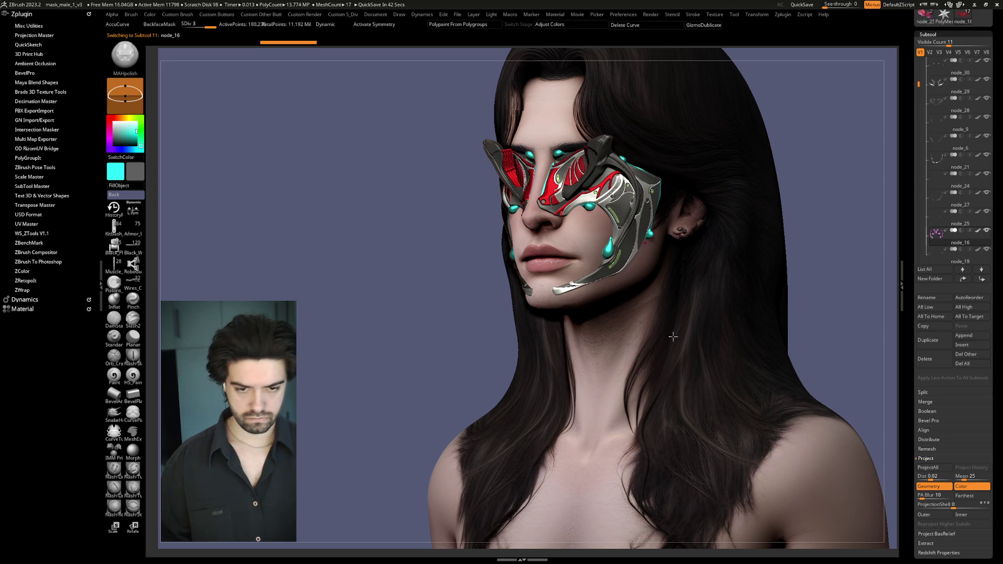
key("space")
left_click(576, 477)
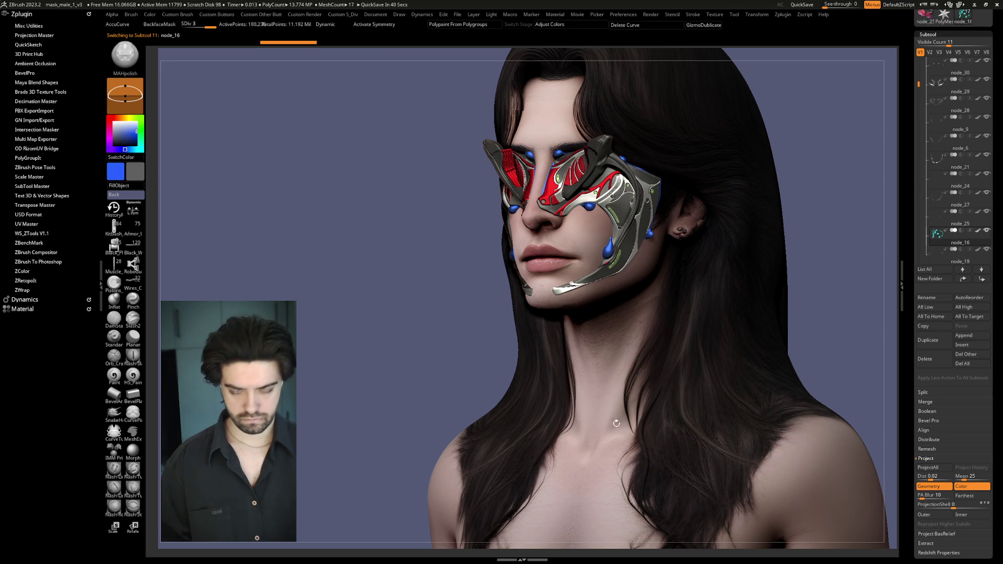
key("space")
left_click(474, 491)
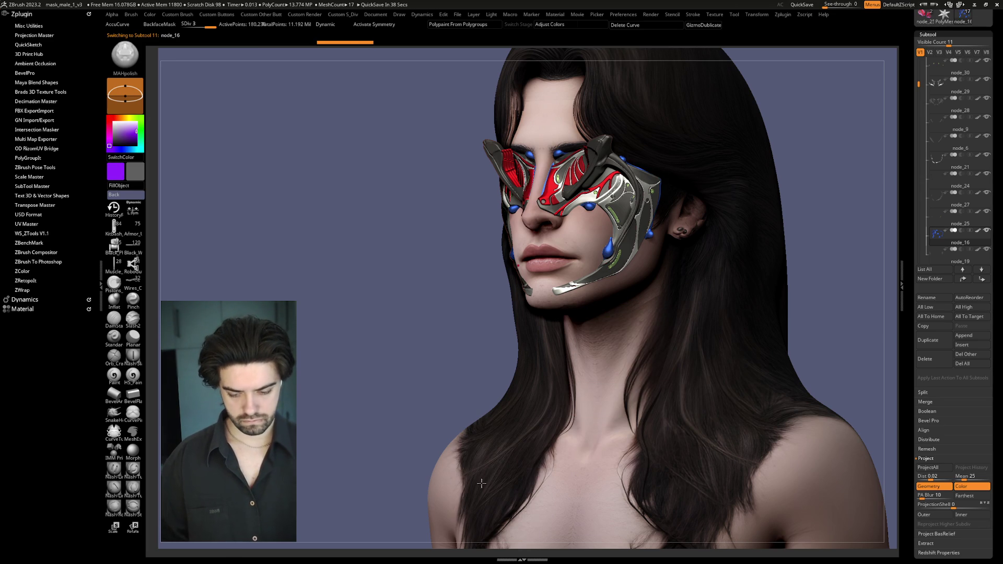
Step: Fill the studs with hot pink, snap to an exact front view and save
key("space")
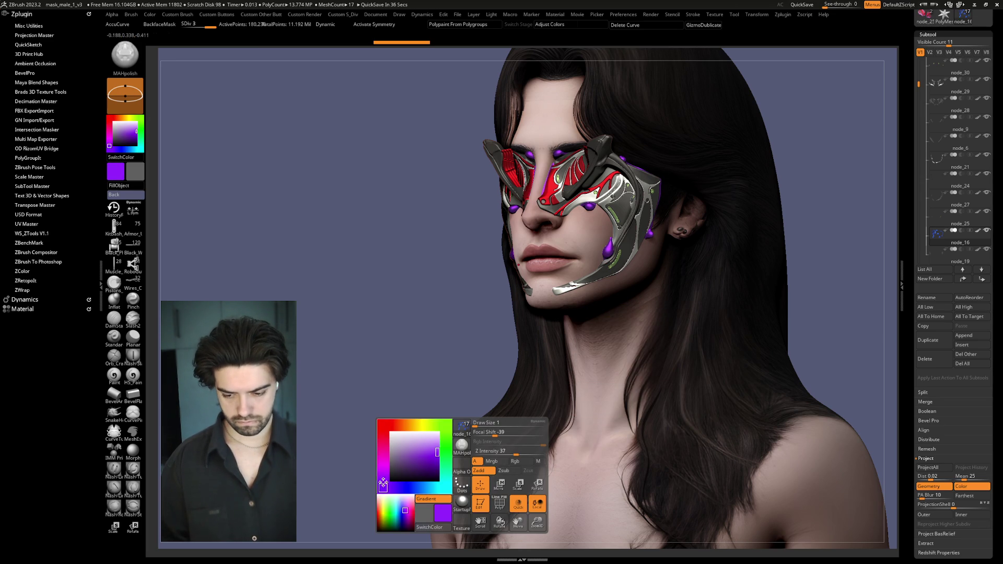
left_click_drag(384, 468, 384, 439)
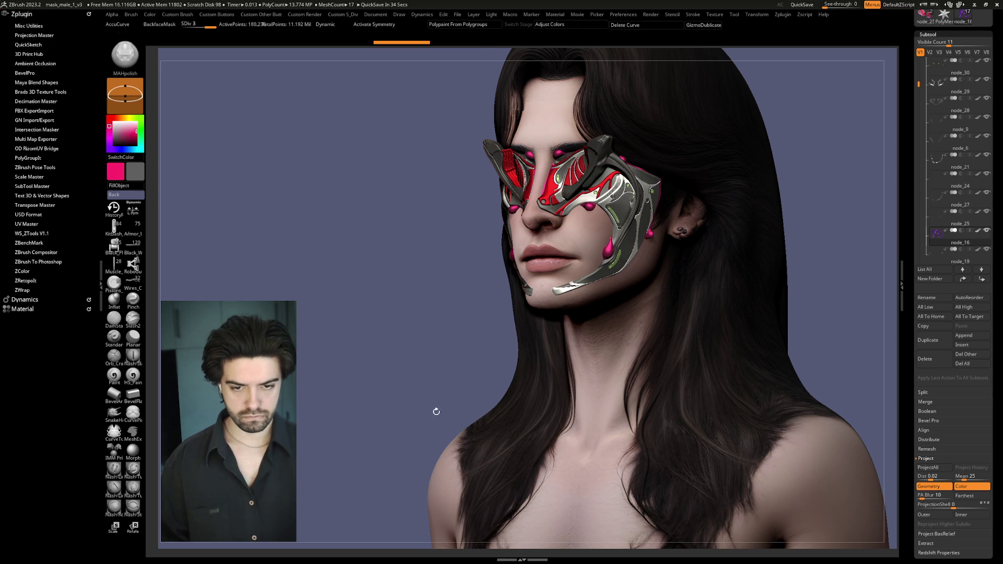
mouse_move(799, 170)
left_mouse_down()
mouse_move(857, 161)
mouse_move(822, 182)
mouse_move(815, 172)
mouse_move(834, 178)
left_mouse_up()
key("ctrl")
key("ctrl+s")
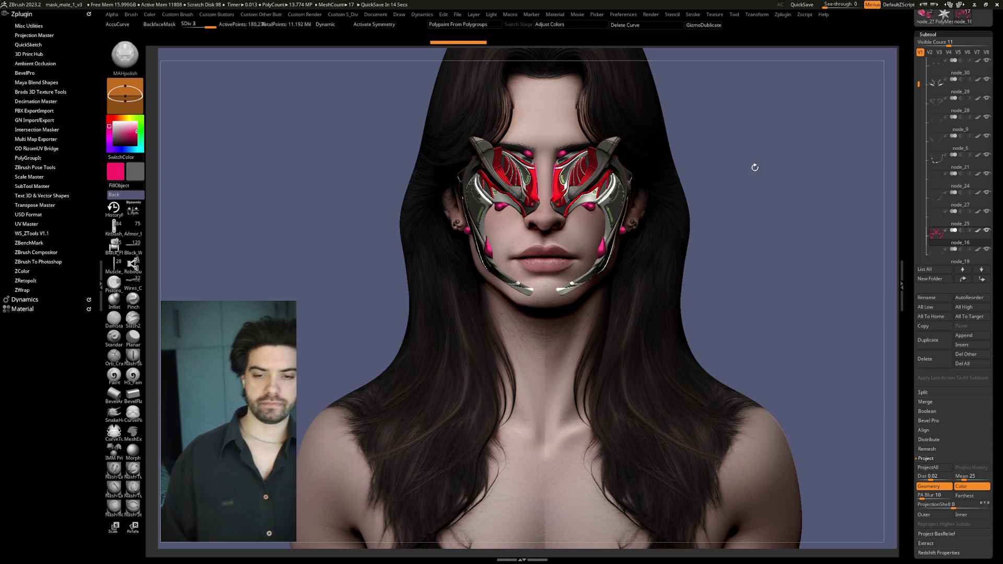
Step: Solo the pink studs, restore the full head, then switch to another mask subtool
left_click_drag(760, 171, 795, 152)
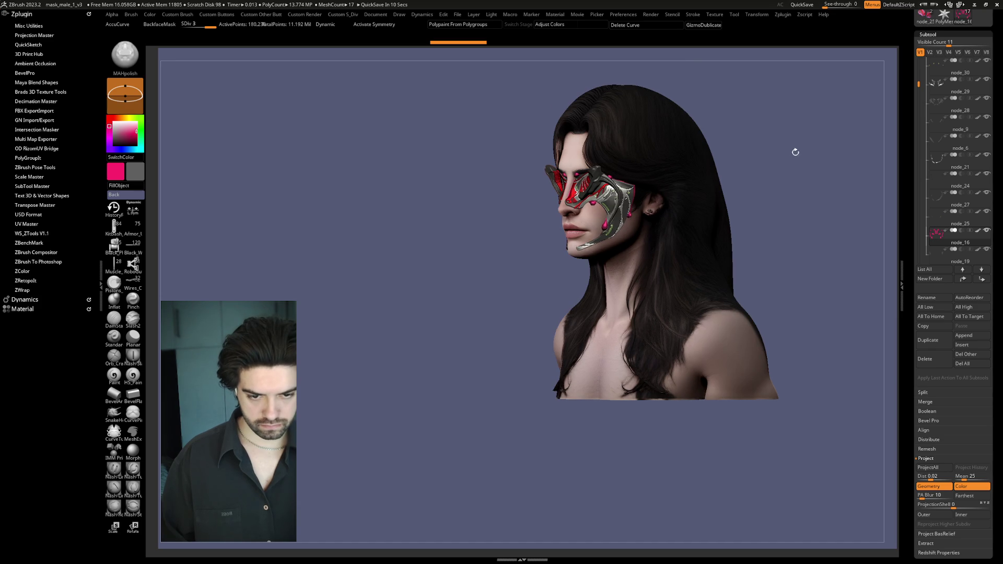
key("ctrl+shift+s")
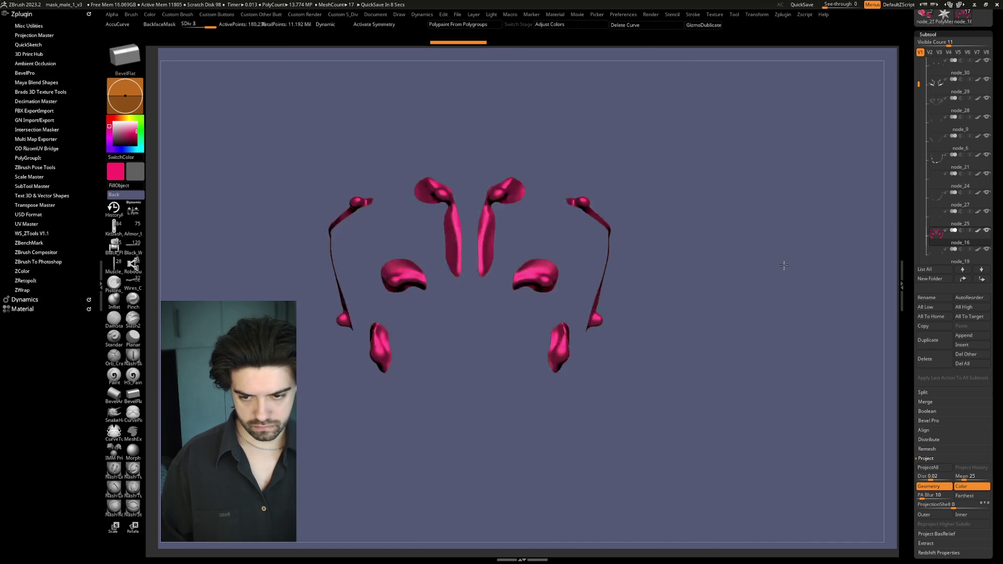
left_click(787, 269, "ctrl+shift")
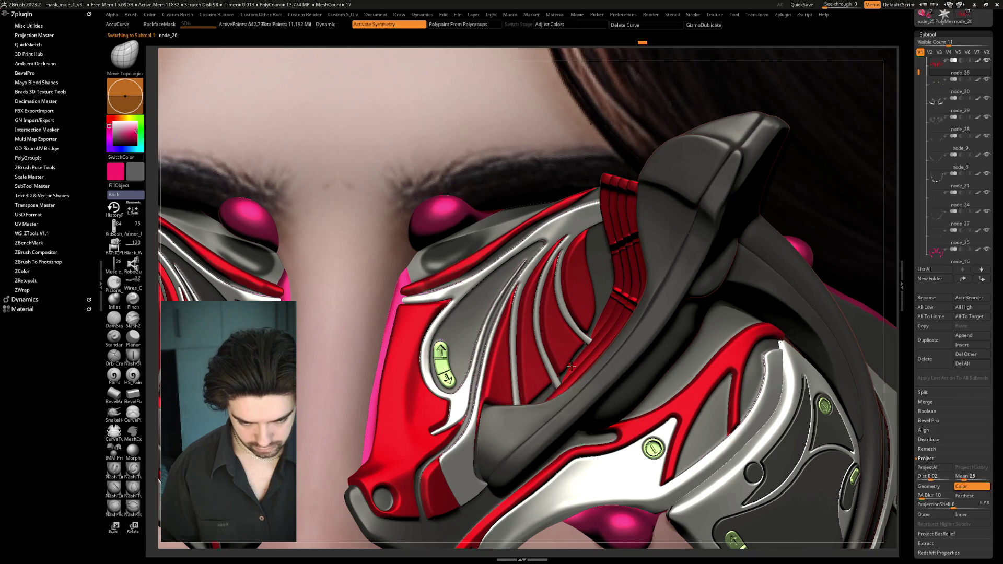
key("space")
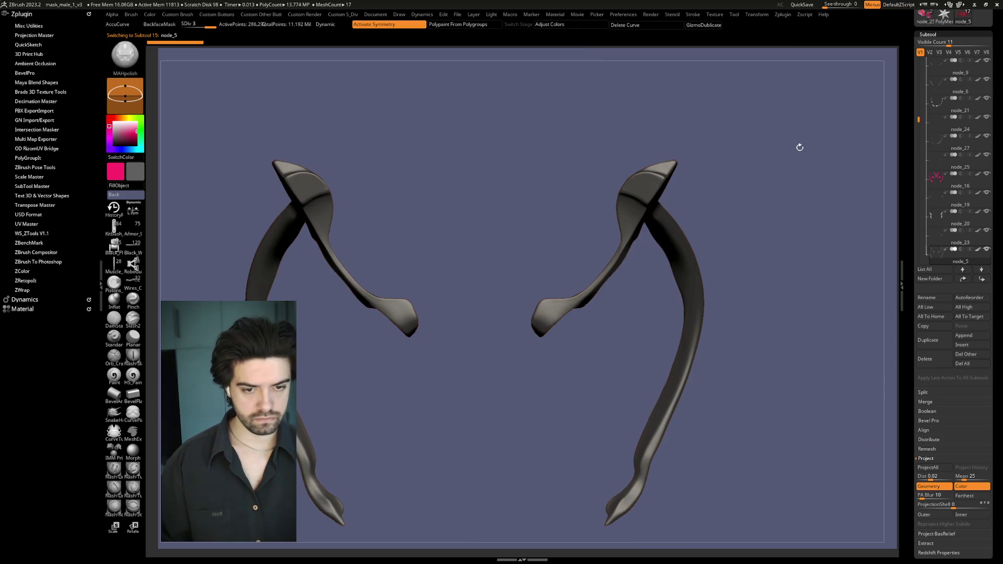
Step: Zoom to the horn tip and subdivide the horn one more level
left_click_drag(834, 193, 689, 227)
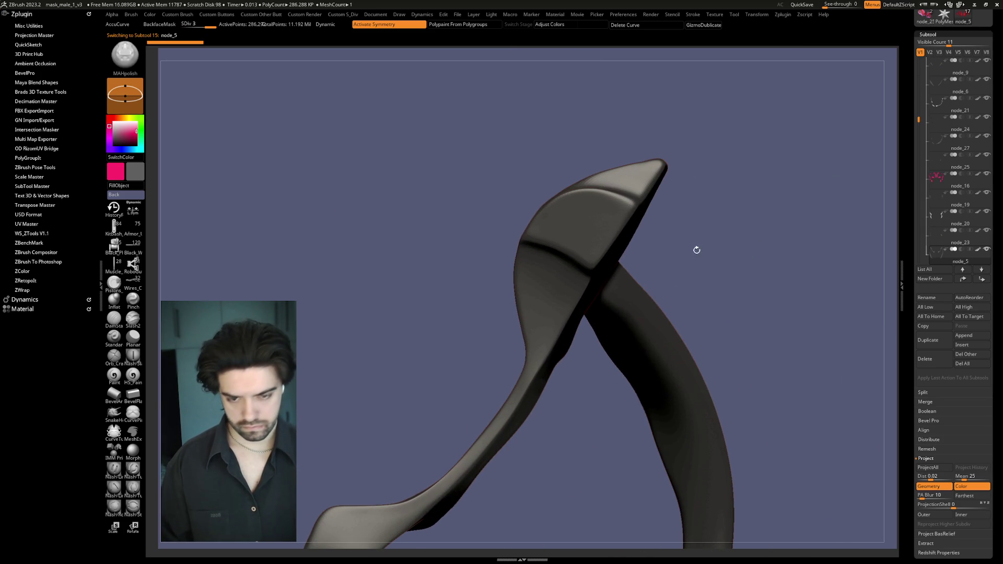
key("ctrl")
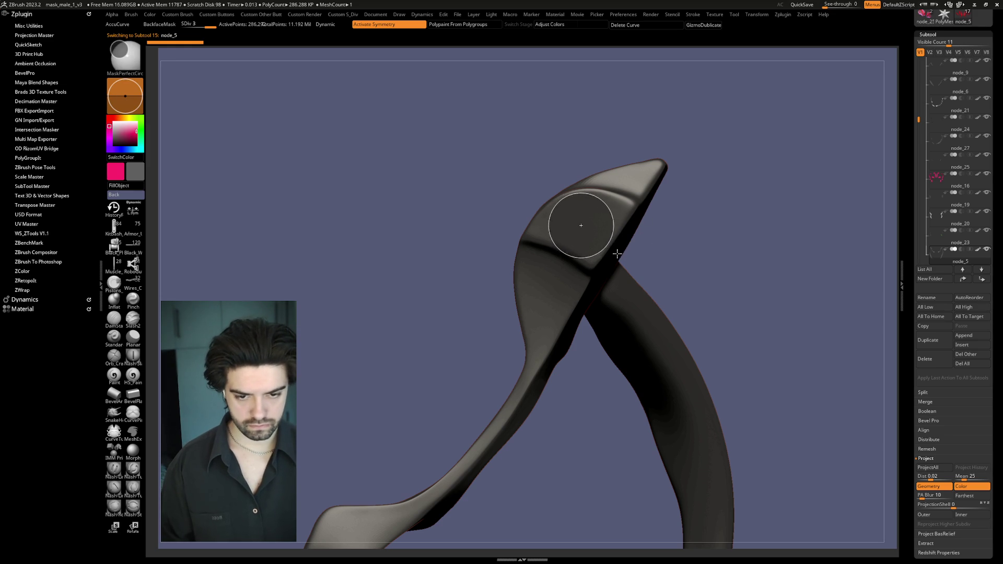
left_click(581, 223, "ctrl")
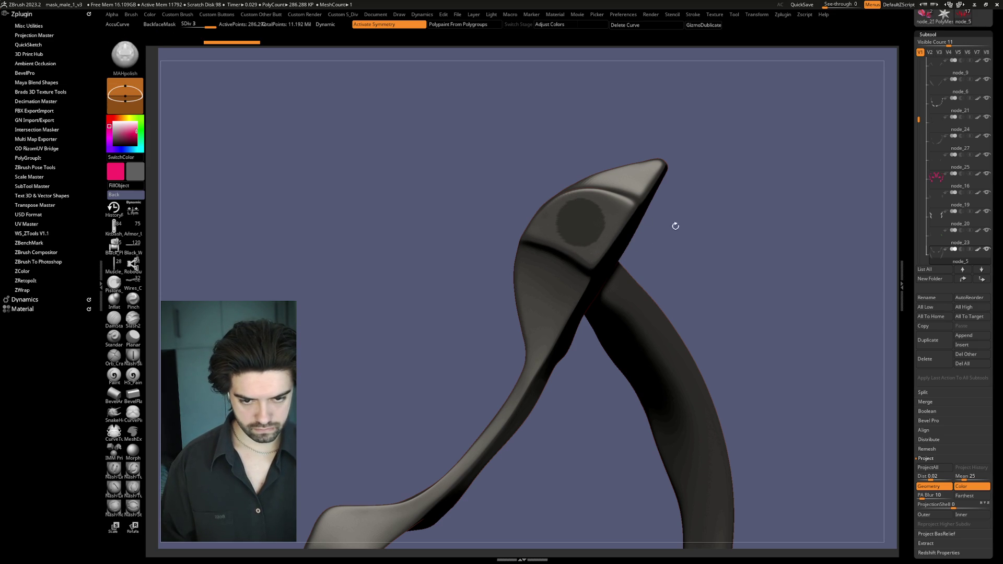
left_click_drag(739, 226, 783, 226, "ctrl")
key("ctrl+d")
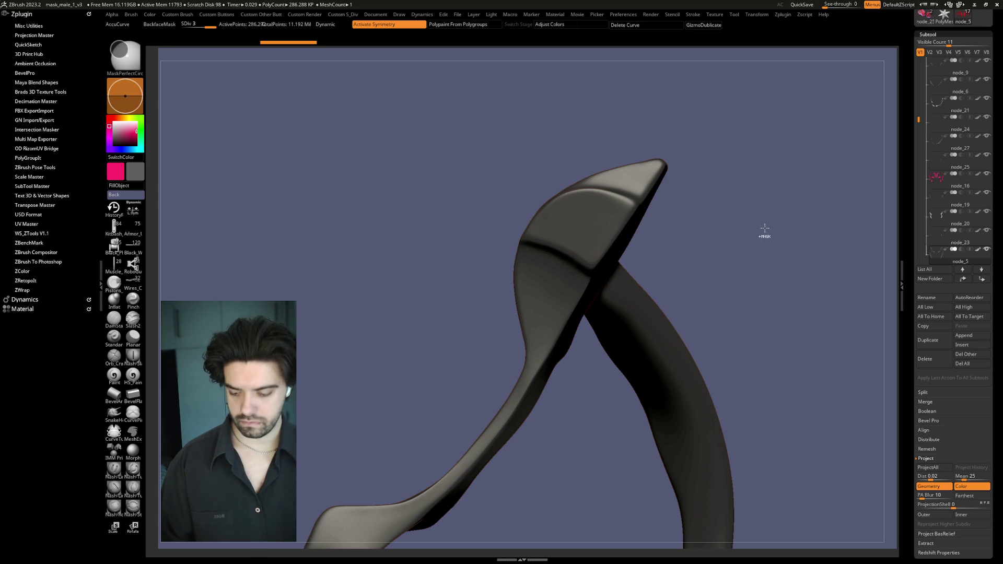
Step: Mask a perfect circle near the horn tip, invert it and isolate the circular patch
left_click_drag(581, 222, 606, 247, "ctrl")
left_click(709, 228, "ctrl")
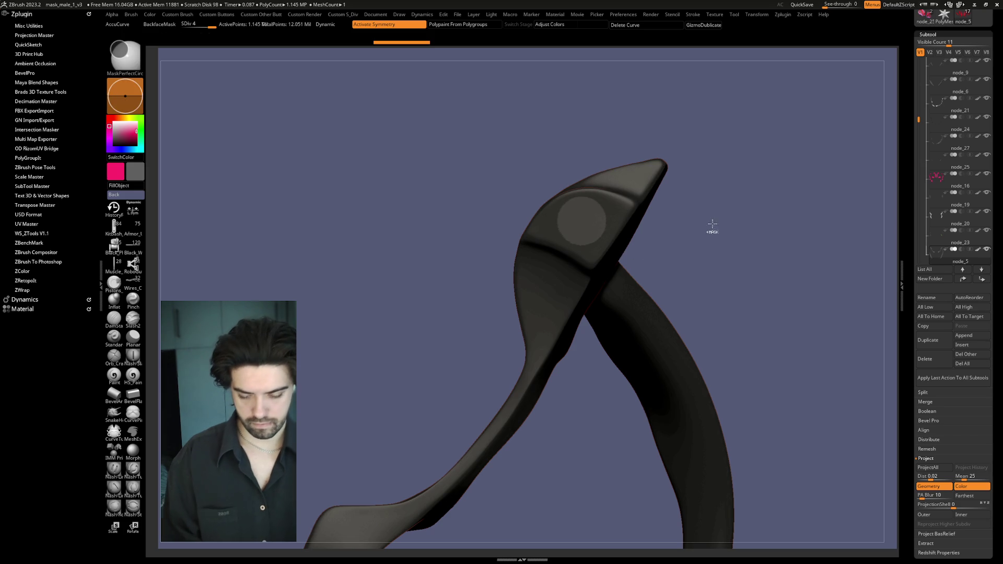
mouse_move(742, 233)
left_mouse_down()
mouse_move(750, 226)
mouse_move(757, 245)
mouse_move(705, 255)
left_mouse_up()
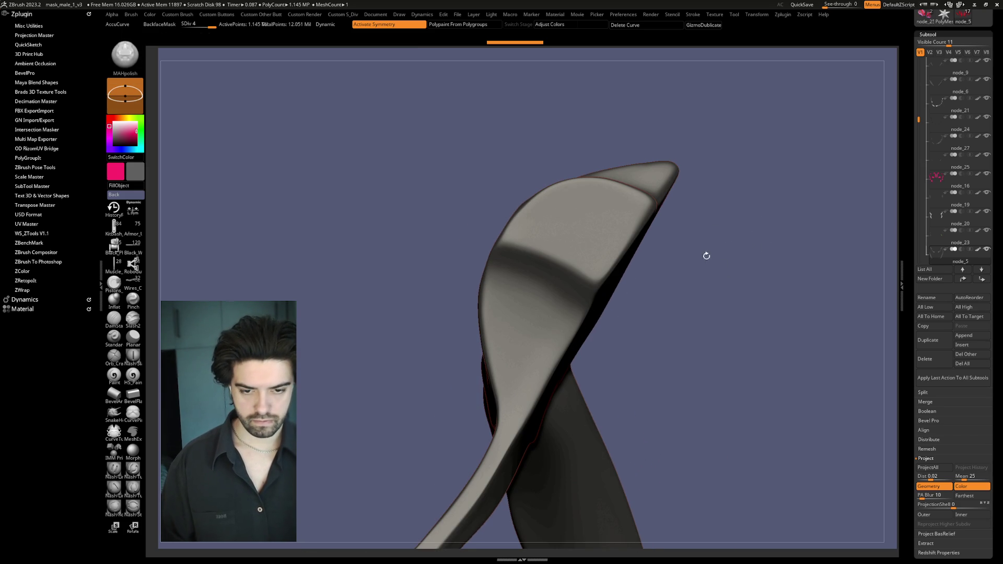
left_click(619, 219, "ctrl+shift")
key("ctrl+shift+Delete")
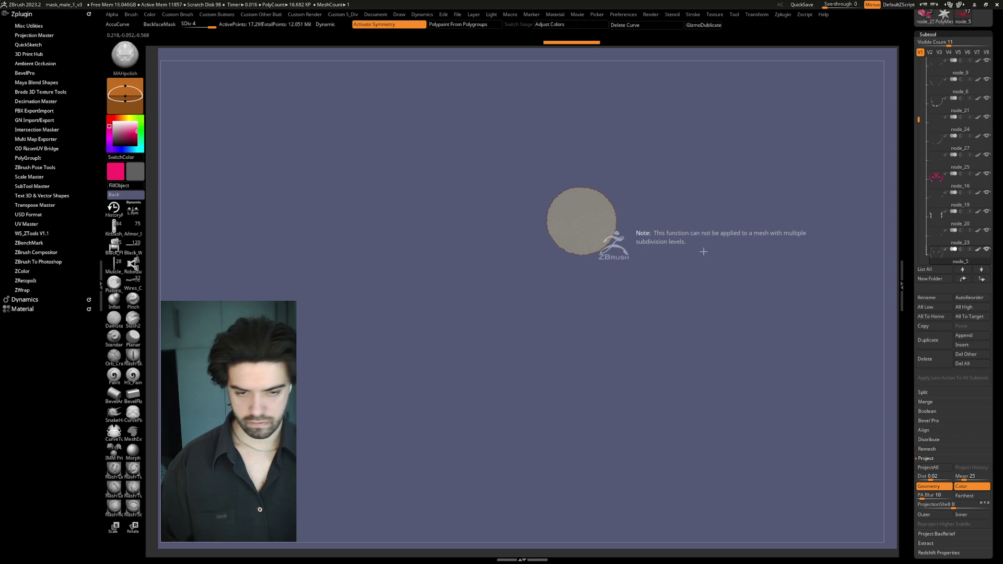
Step: Scale the circular disc up greatly with Transpose, orbiting to face it head-on
left_click_drag(695, 273, 692, 283)
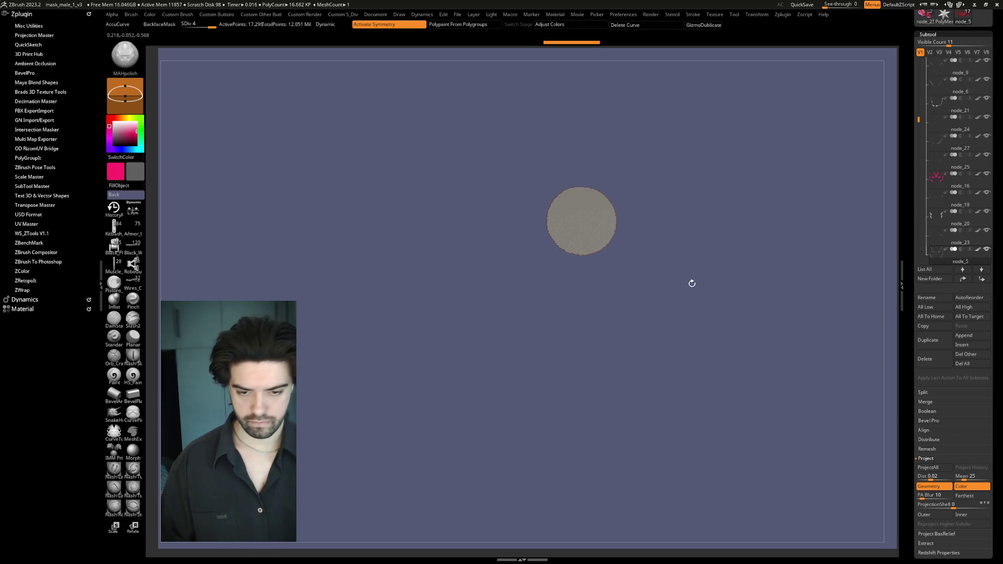
right_click(701, 294)
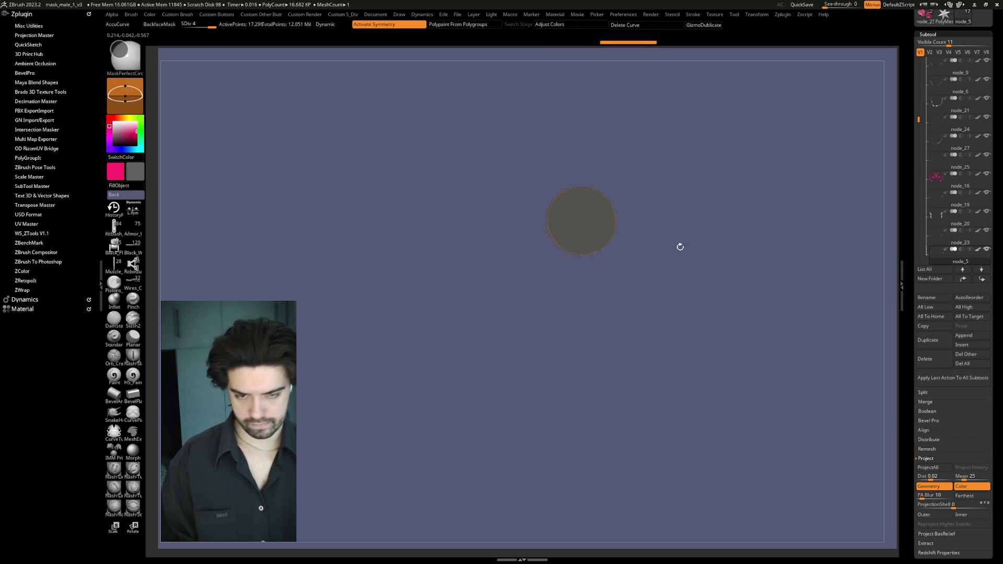
right_click(692, 289)
key("ctrl")
key("space")
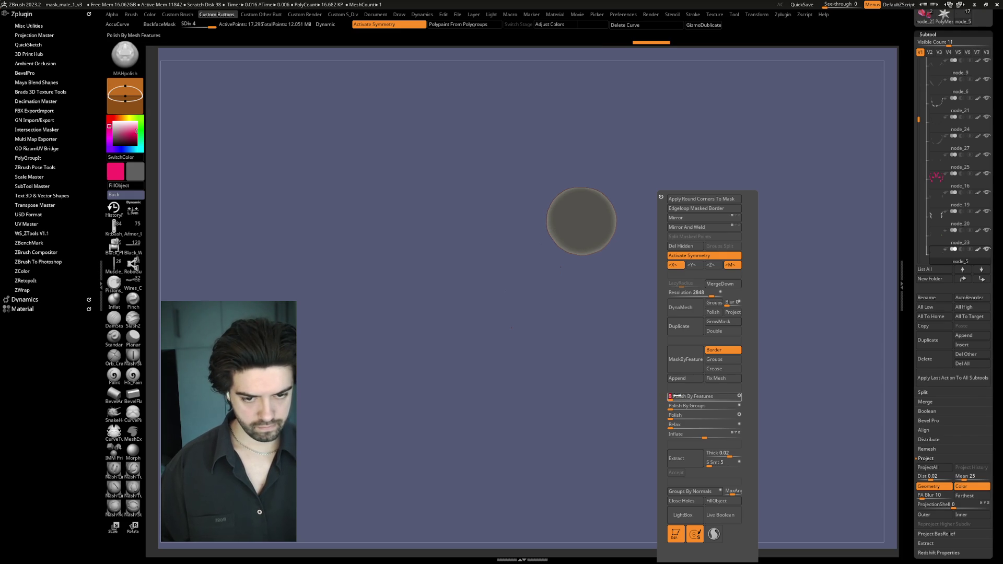
key("w")
mouse_move(585, 218)
left_mouse_down()
mouse_move(658, 211)
mouse_move(631, 208)
mouse_move(644, 211)
left_mouse_up()
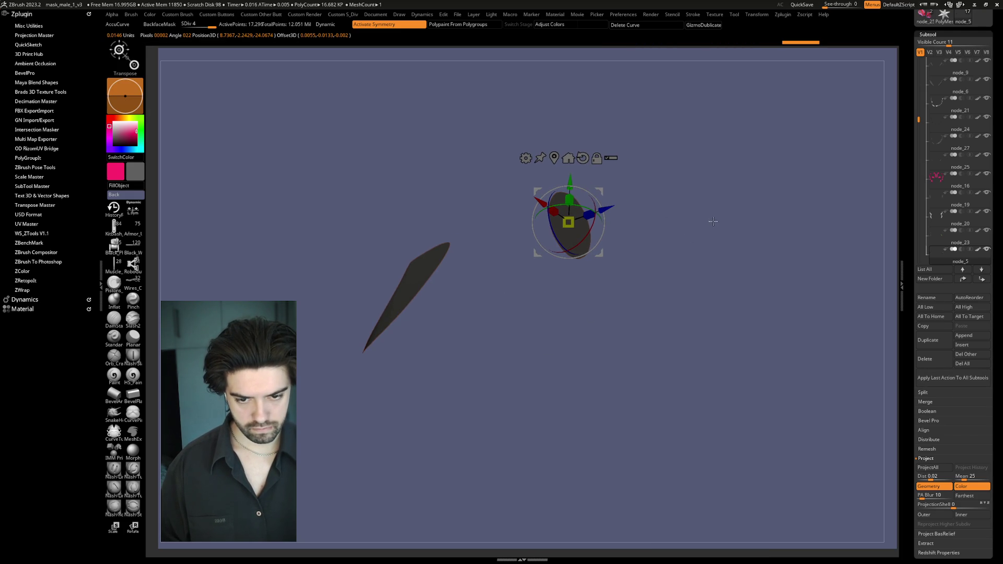
left_click_drag(717, 226, 706, 221)
left_click_drag(600, 219, 629, 244)
left_click_drag(568, 224, 572, 226)
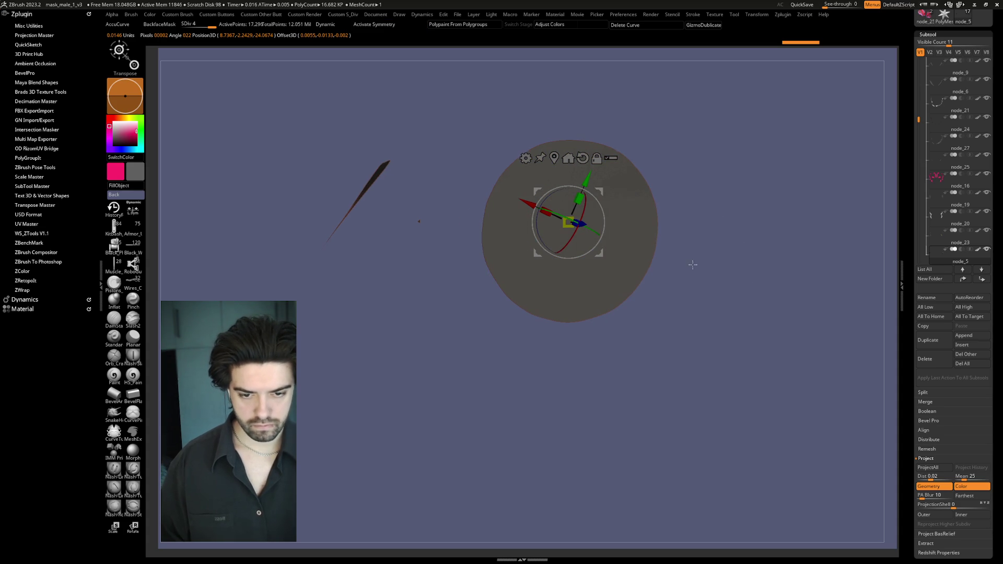
mouse_move(700, 209)
left_mouse_down()
mouse_move(716, 197)
mouse_move(738, 233)
mouse_move(762, 211)
left_mouse_up()
Step: Step back and forth through undo history to the small disc, then frame it
key("ctrl+z")
key("ctrl+z")
key("ctrl+z")
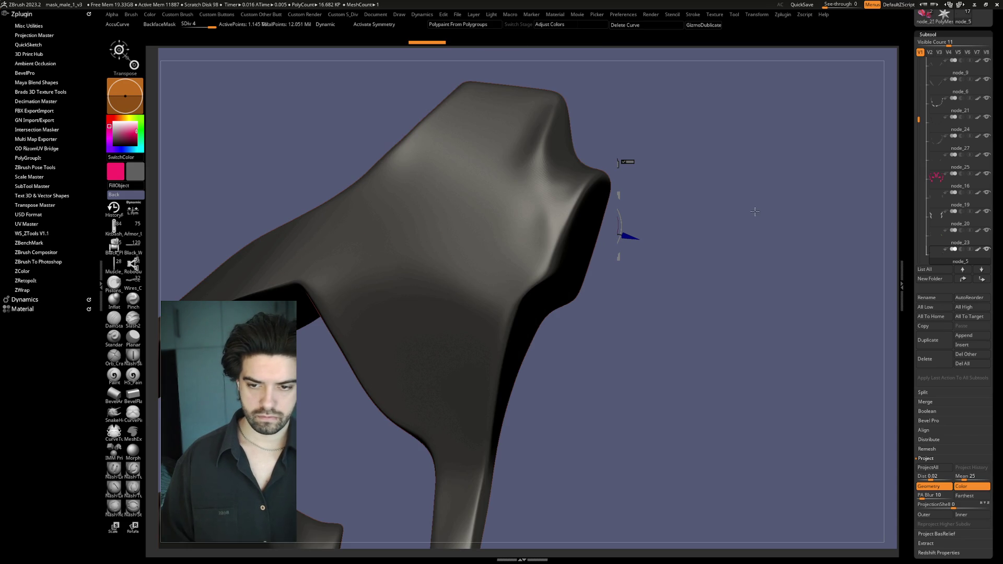
key("ctrl+z")
key("ctrl+z")
key("ctrl+z")
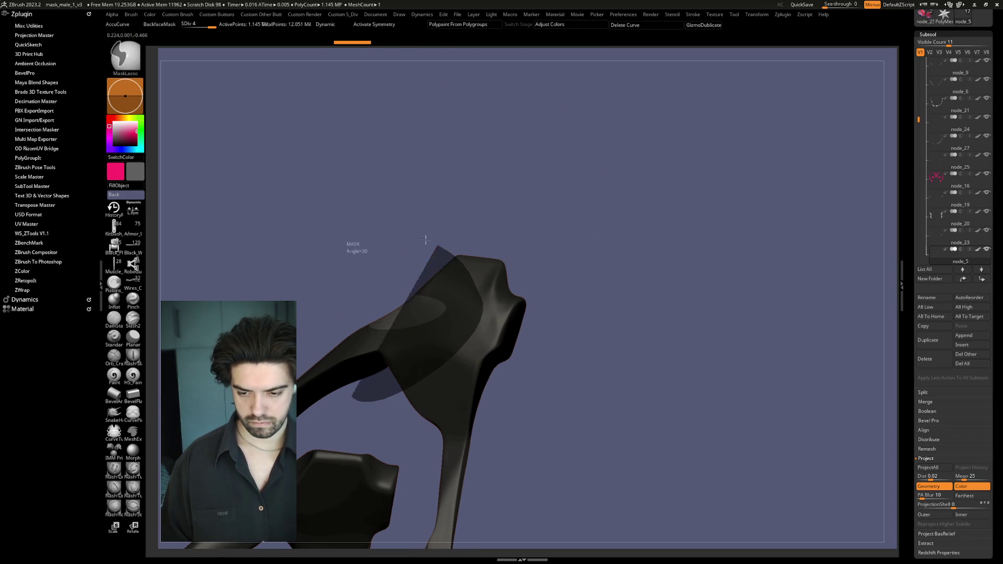
key("ctrl+shift+z")
key("ctrl+shift+z")
key("ctrl+shift+z")
key("ctrl+z")
key("ctrl+z")
key("ctrl+z")
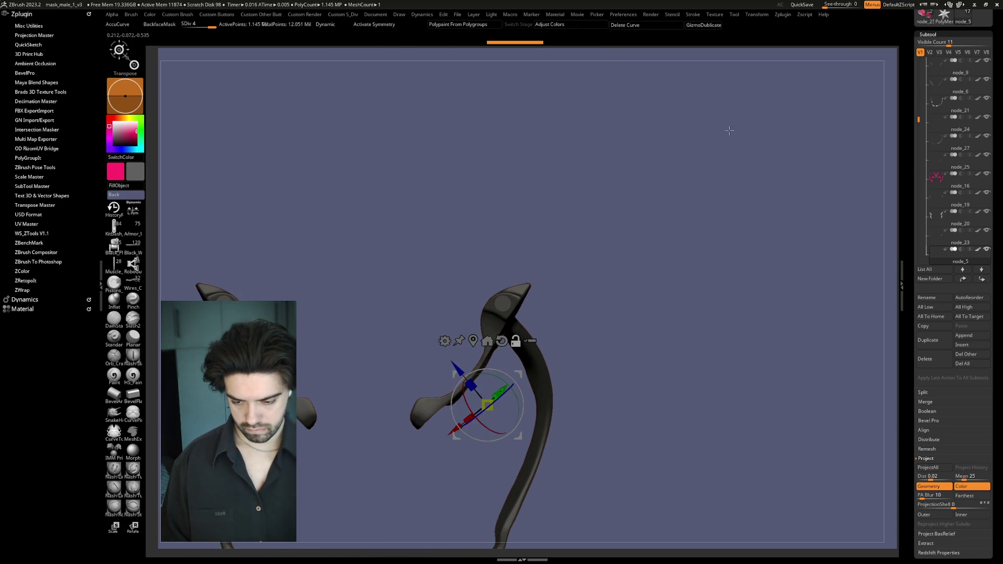
key("ctrl+shift+z")
key("ctrl+shift+z")
key("ctrl+shift+z")
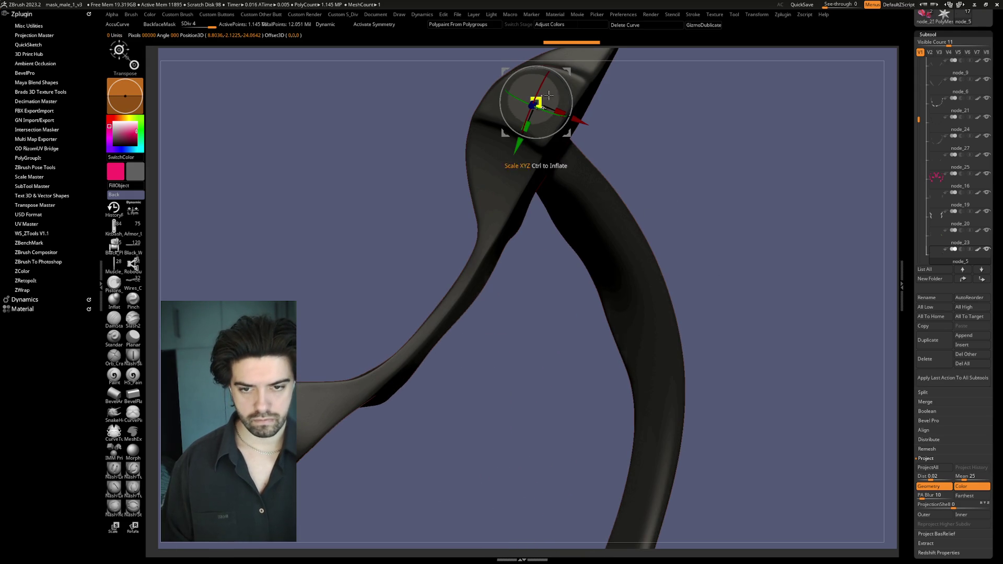
key("ctrl+z")
key("ctrl+z")
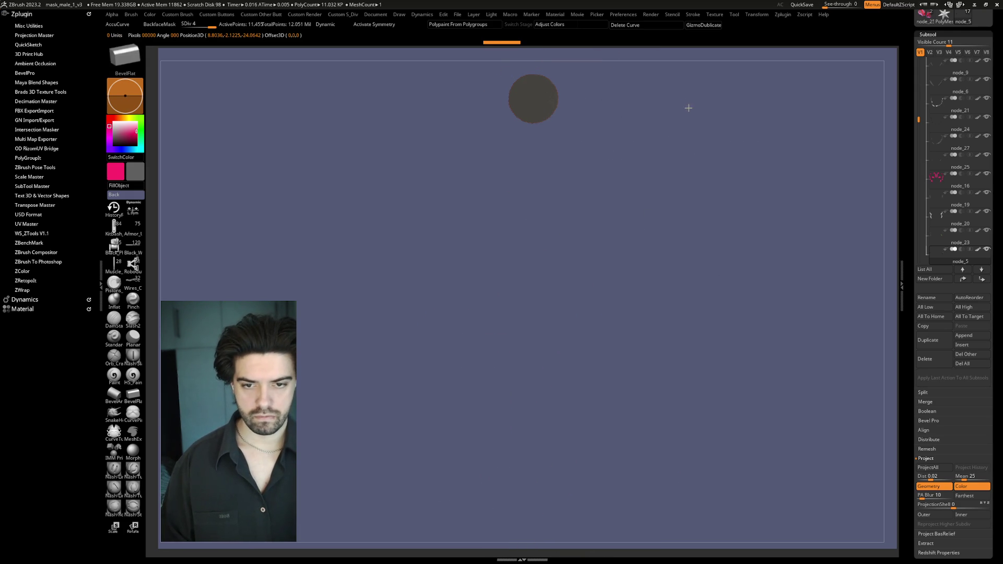
key("f")
key("space")
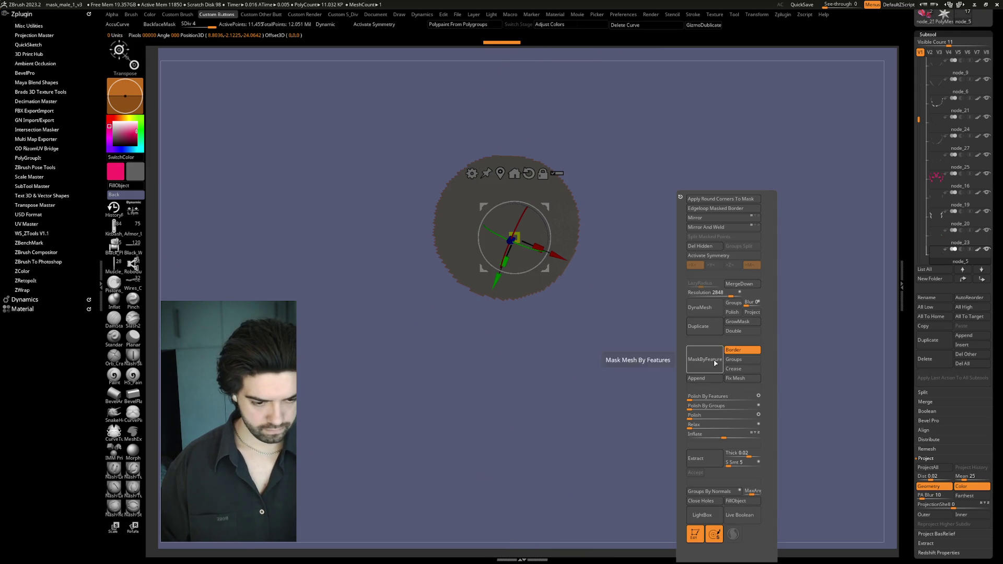
key("ctrl+shift+z")
key("ctrl+shift+z")
Step: Apply Polish By Features to the disc, clear its mask and discard the light copy
key("q")
left_click(684, 397)
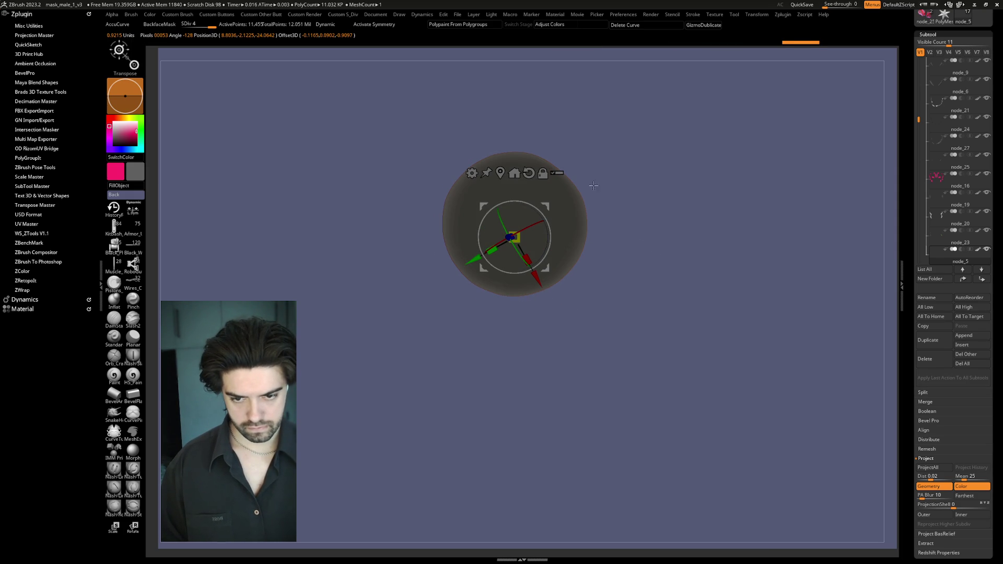
left_click(684, 187, "ctrl")
key("q")
key("w")
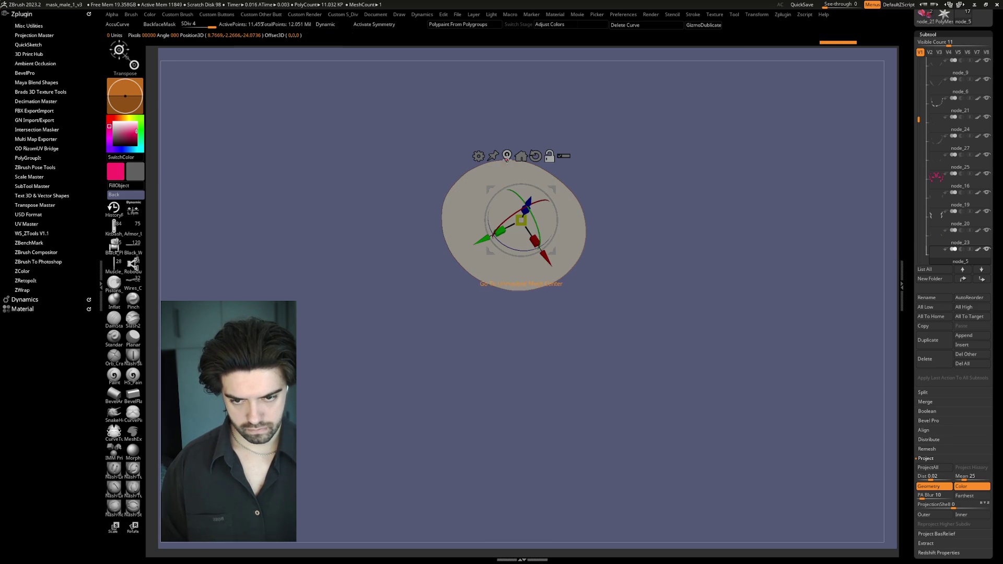
left_click(506, 155)
key("q")
key("w")
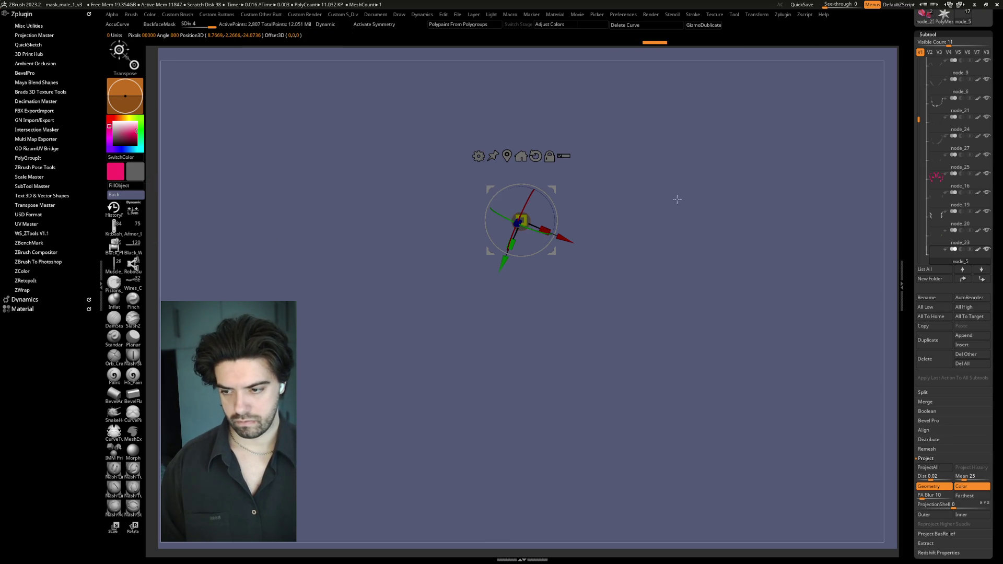
Step: Resize the dark disc at the horn's tip, then exit Solo and face the model front-on
key("ctrl+z")
left_click_drag(544, 230, 571, 233)
mouse_move(649, 228)
left_mouse_down()
mouse_move(669, 207)
mouse_move(642, 202)
left_mouse_up()
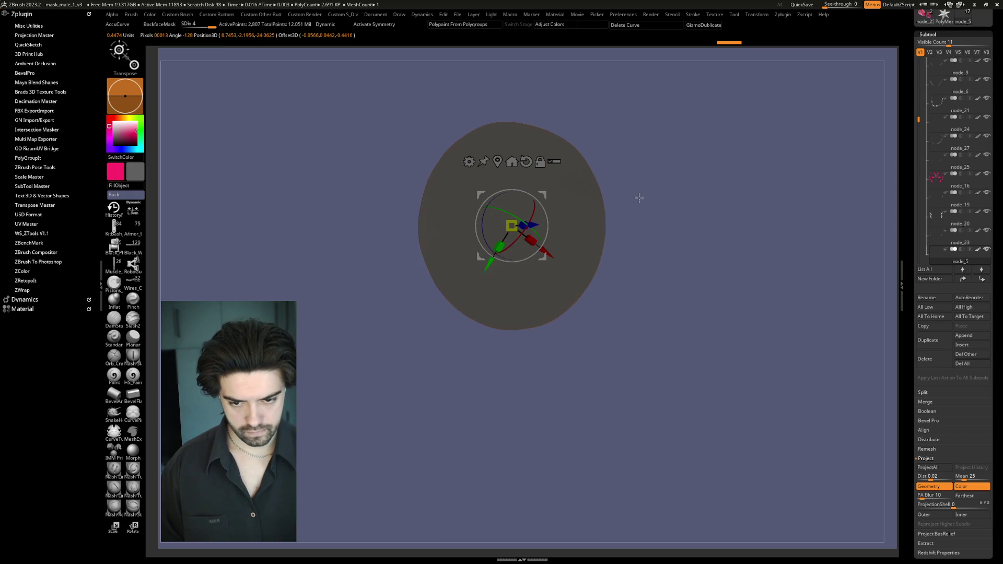
left_click_drag(512, 228, 512, 225)
mouse_move(618, 193)
left_mouse_down()
mouse_move(736, 197)
mouse_move(745, 152)
mouse_move(796, 187)
left_mouse_up()
key("alt+s")
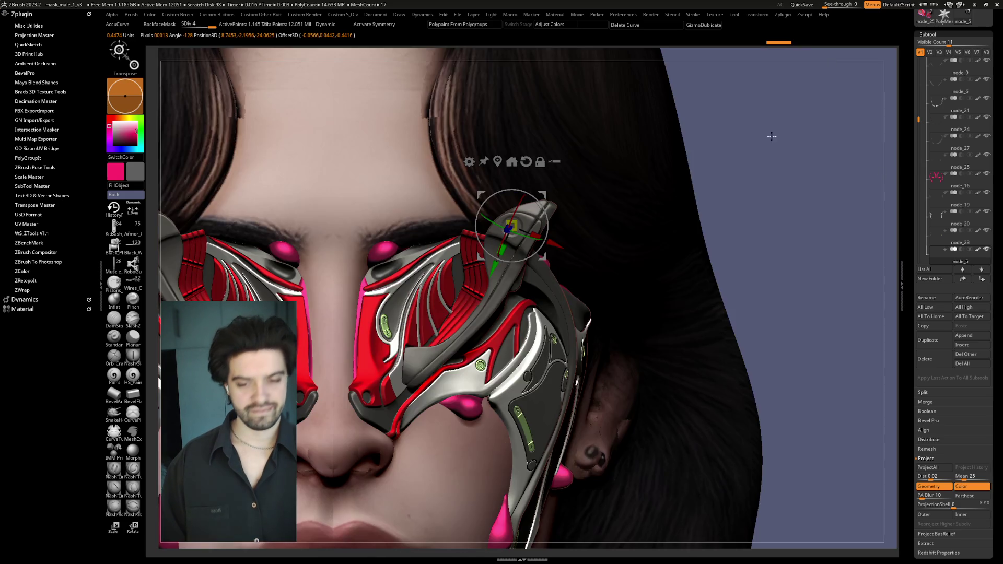
left_click_drag(772, 136, 765, 206, "shift")
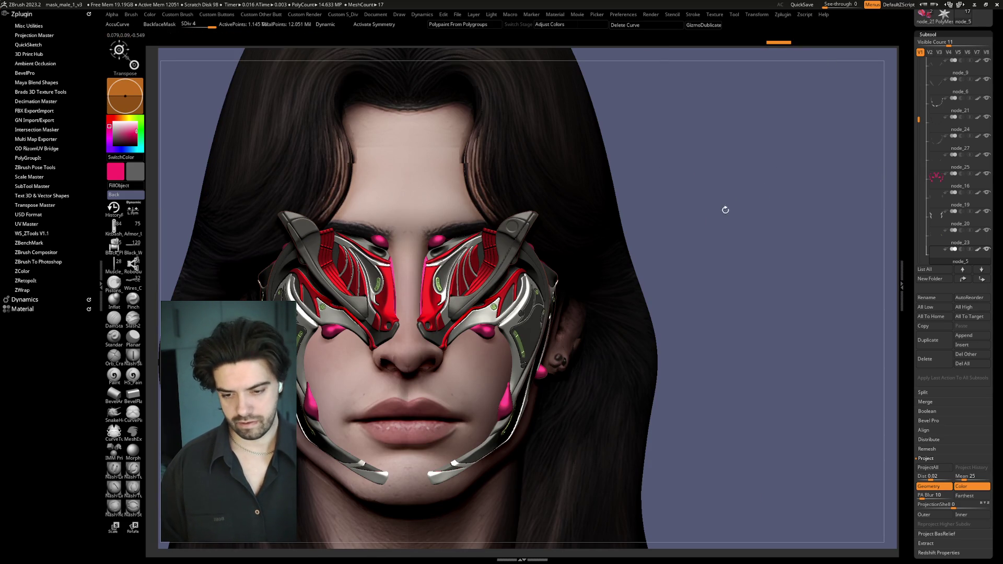
Step: Undo back to the full horn shapes and delete the lower subdivision levels
key("ctrl+z")
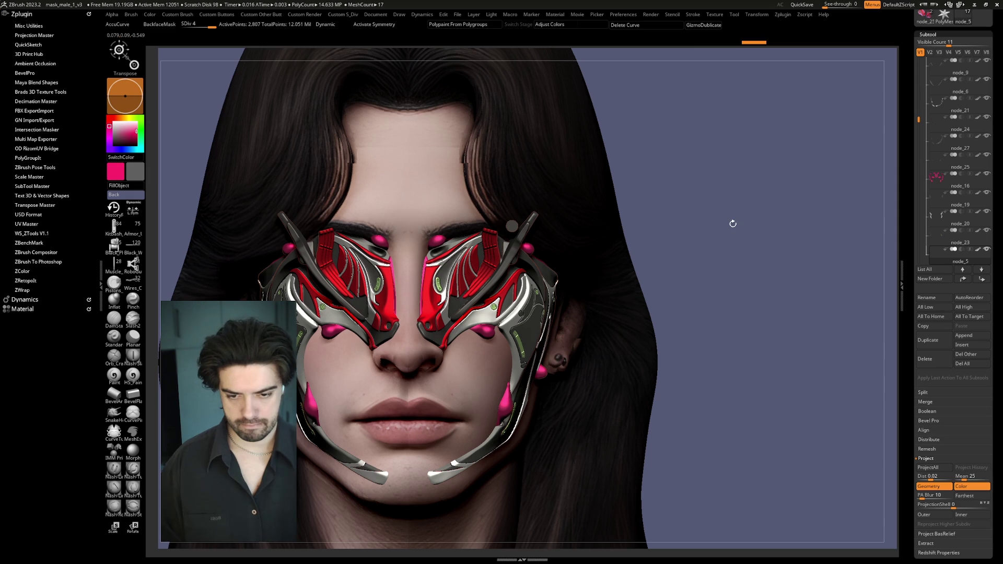
key("alt+s")
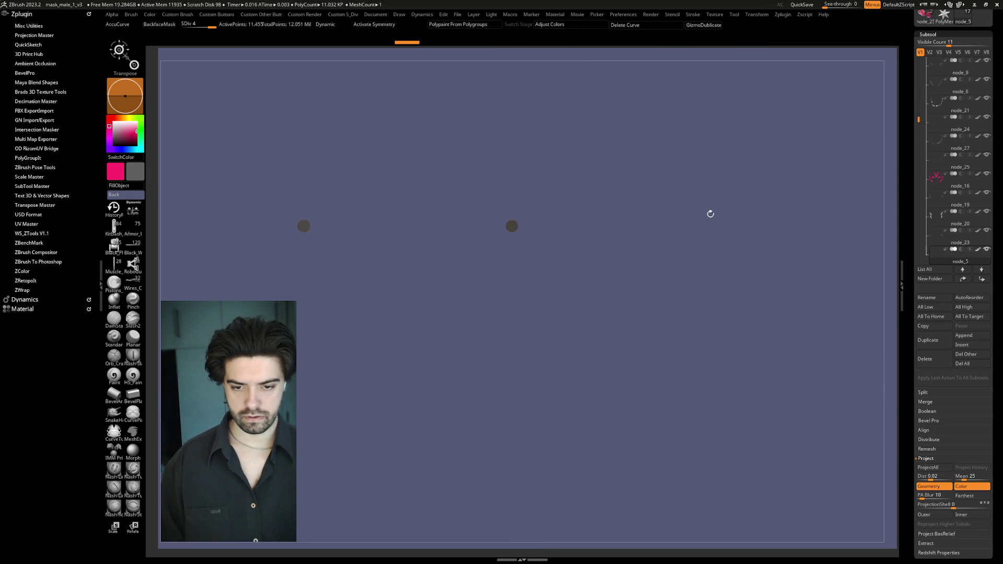
key("ctrl+z")
key("ctrl+z")
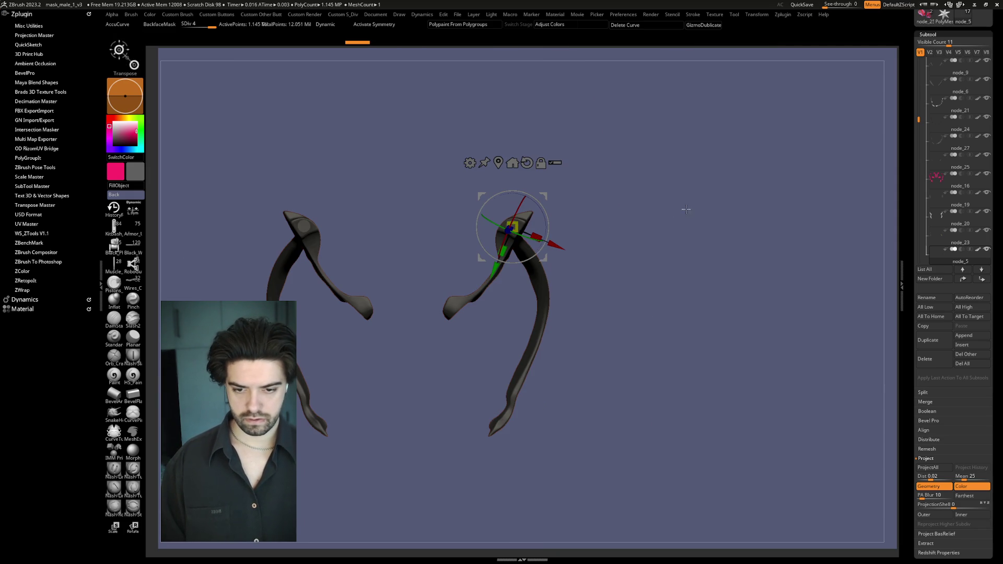
key("q")
key("w")
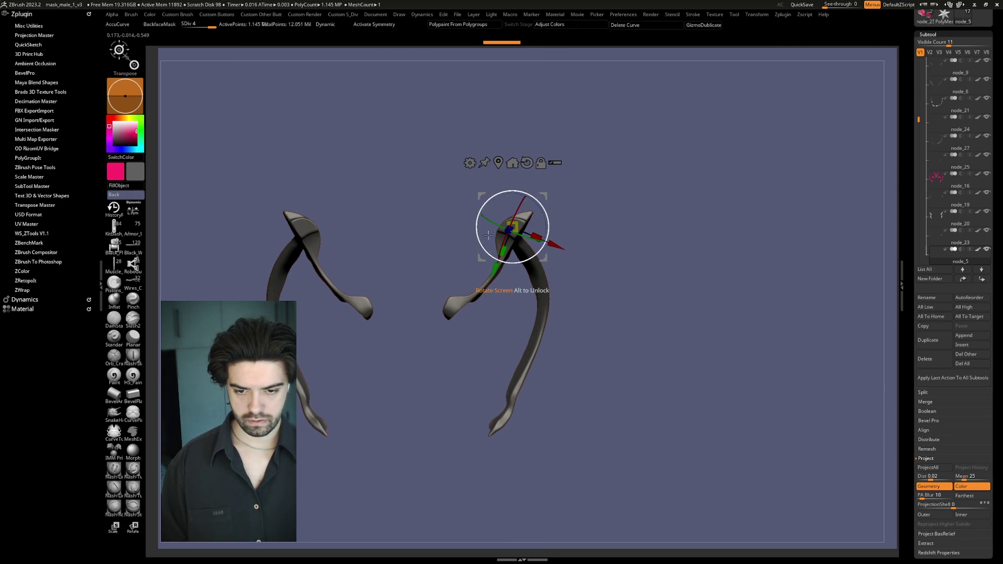
key("x")
key("q")
key("space")
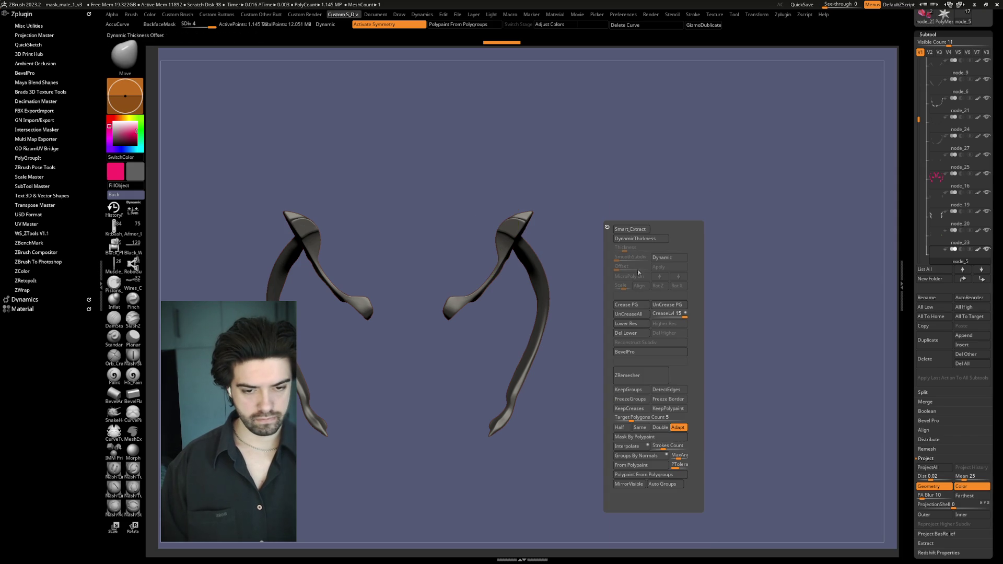
left_click(633, 335)
Step: Hide the left horn, Del Hidden the extra arm piece, and isolate the round disc
mouse_move(412, 472)
left_mouse_down("ctrl+shift")
mouse_move(390, 237)
mouse_move(377, 528)
left_mouse_up("ctrl+shift")
key("x")
mouse_move(392, 423)
left_mouse_down("ctrl+shift")
mouse_move(212, 146)
mouse_move(220, 157)
left_mouse_up("ctrl+shift")
left_click(566, 324, "ctrl+shift")
mouse_move(386, 483)
left_mouse_down("ctrl+shift")
mouse_move(359, 307)
mouse_move(199, 313)
left_mouse_up("ctrl+shift")
key("shift+space")
left_click(609, 246)
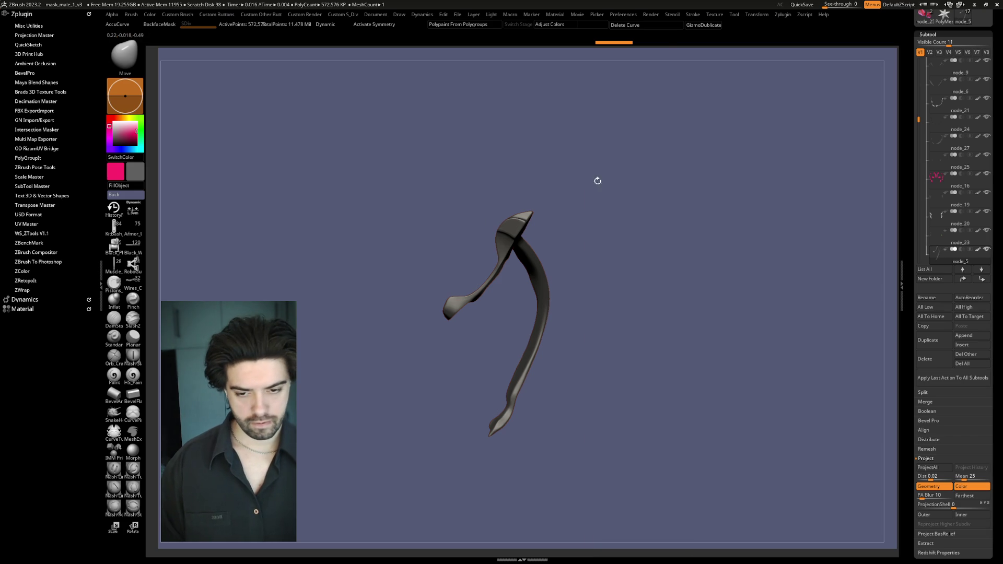
scroll(626, 209, "up", 5)
left_click(523, 231, "ctrl+shift")
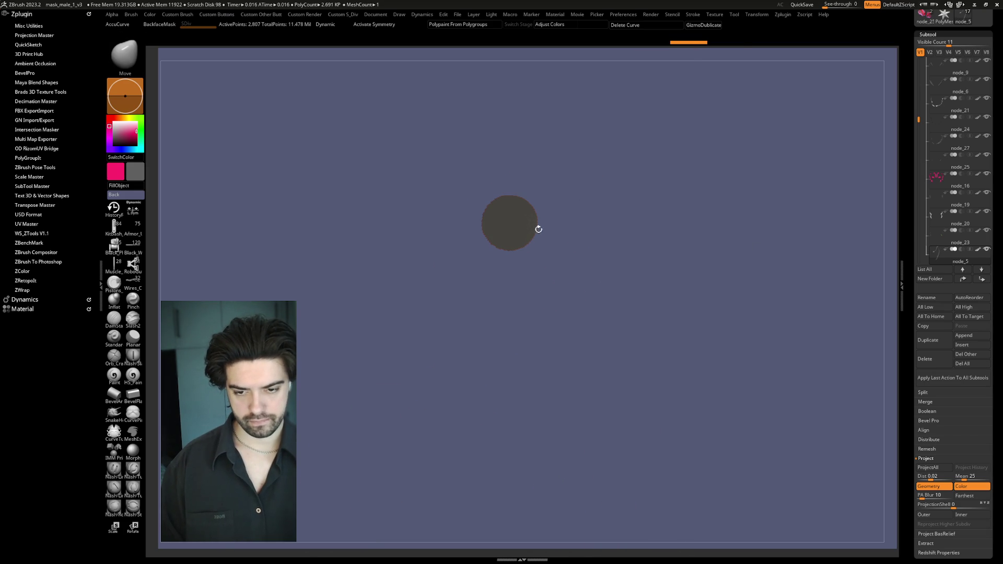
Step: Rotate and reposition the small round disc with the Transpose gizmo
left_click_drag(676, 210, 609, 235)
key("w")
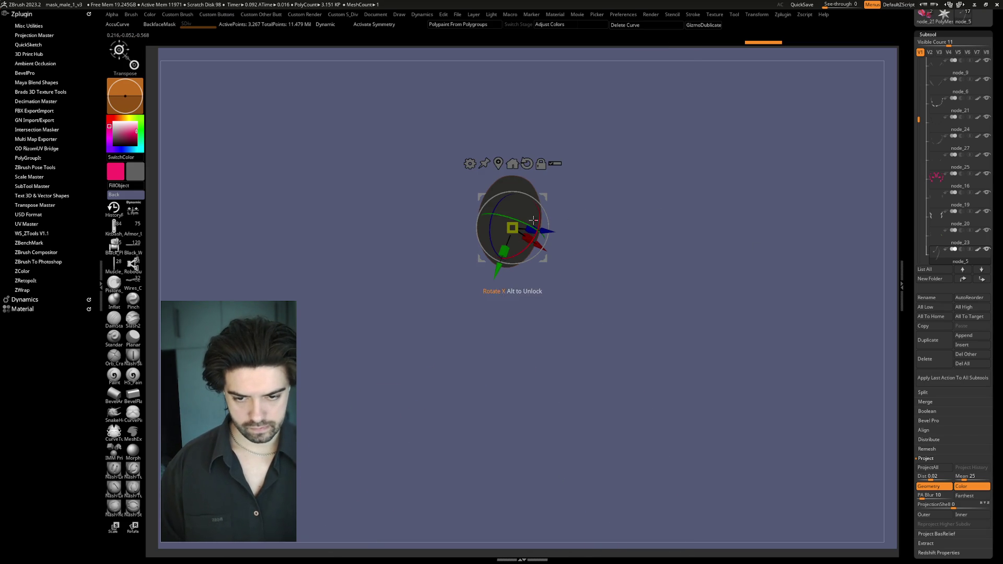
left_click_drag(541, 228, 550, 222)
key("ctrl+z")
key("ctrl+z")
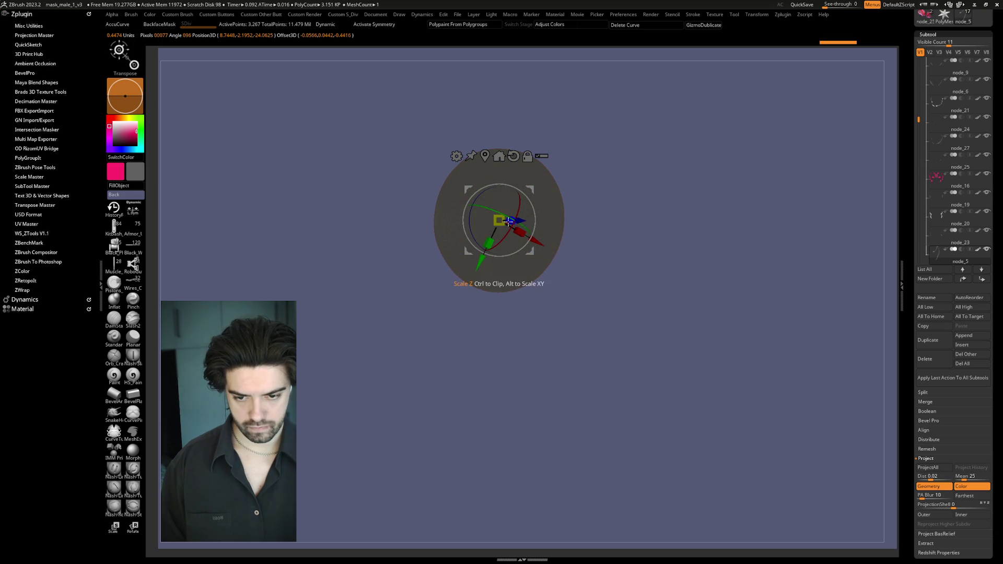
mouse_move(642, 204)
left_mouse_down()
mouse_move(765, 235)
mouse_move(736, 198)
left_mouse_up()
left_click(514, 229, "ctrl+shift")
key("w")
Step: Unhide all subtools to check the face, then solo the arm piece with Polyframe on
left_click(609, 206, "ctrl+shift")
left_click(718, 216, "ctrl+shift")
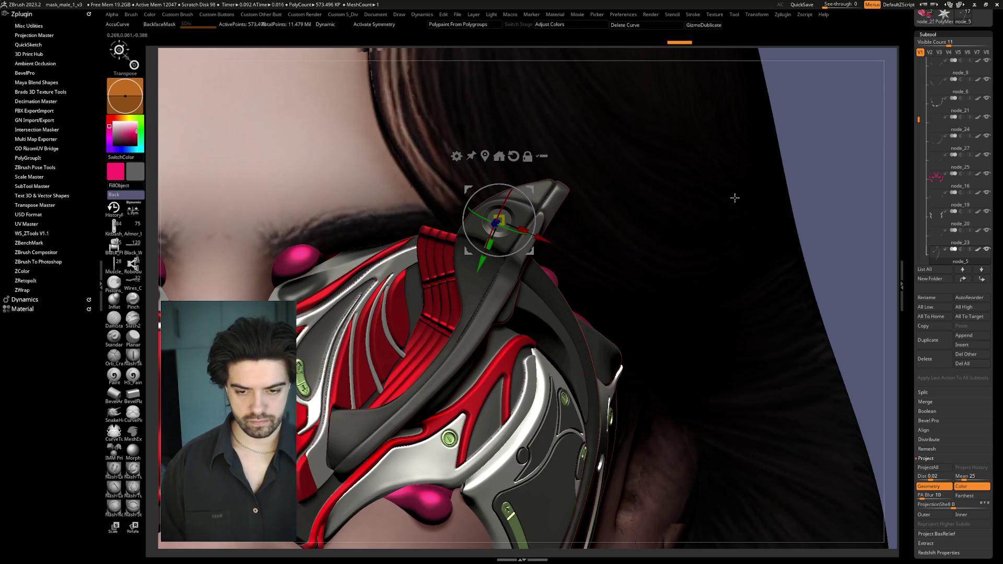
mouse_move(818, 186)
left_mouse_down("alt")
mouse_move(733, 161)
mouse_move(758, 186)
left_mouse_up("alt")
key("q")
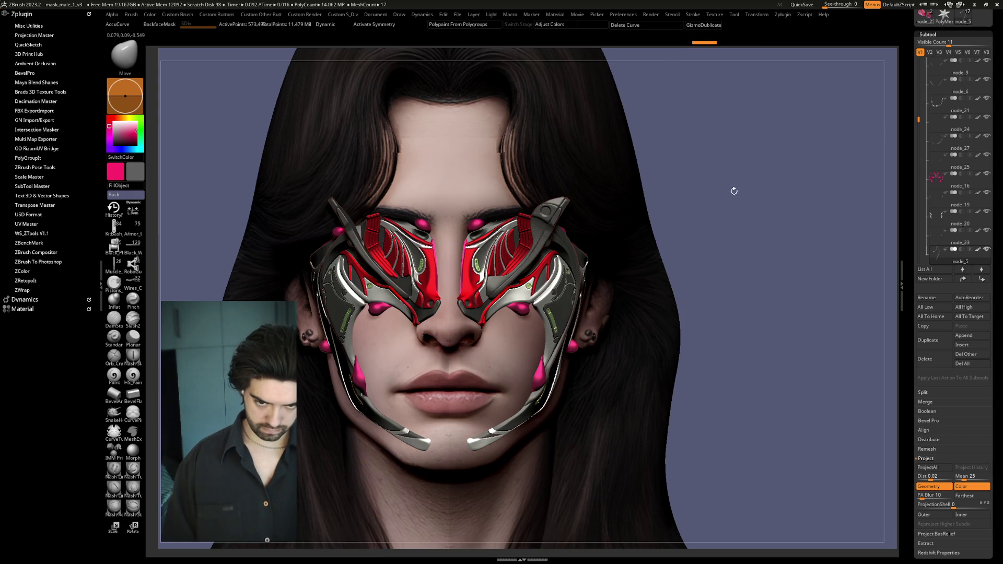
key("ctrl+z")
mouse_move(852, 314)
right_mouse_down("ctrl")
mouse_move(777, 241)
mouse_move(583, 232)
right_mouse_up("ctrl")
key("shift+f")
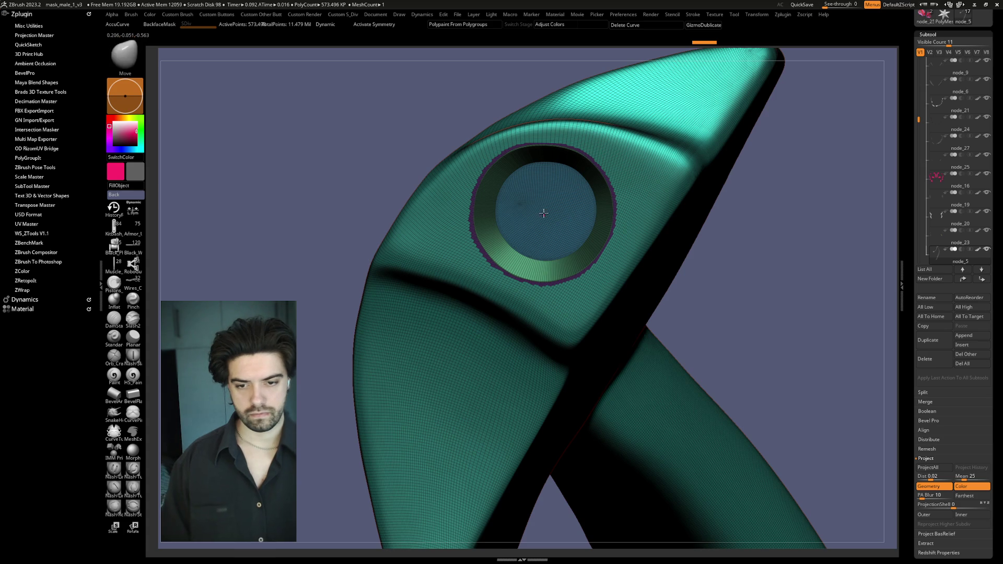
Step: Isolate the inner disc polygroup and duplicate it as a new subtool
left_click(545, 213, "ctrl+shift")
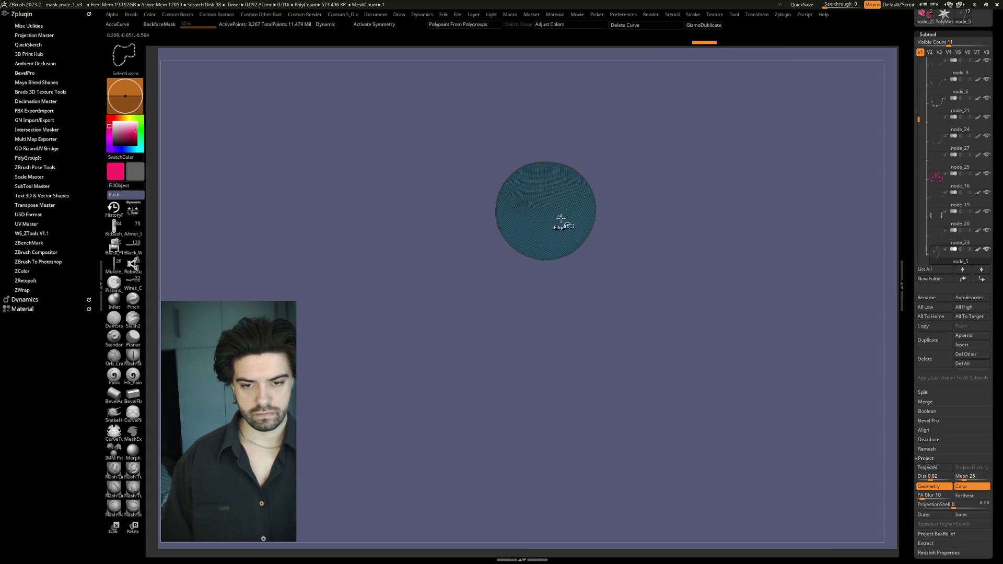
left_click(932, 346)
right_click(665, 250)
key("w")
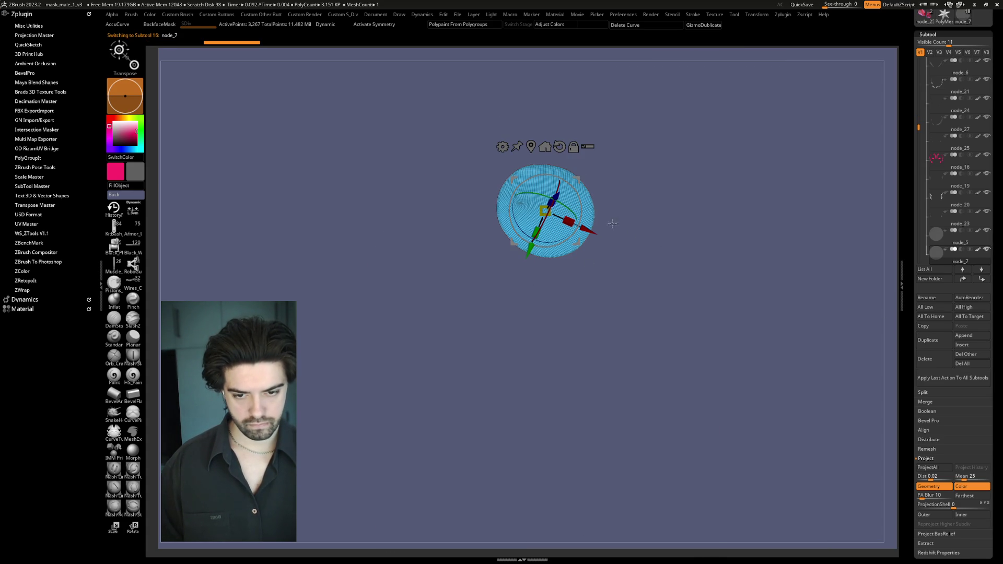
key("q")
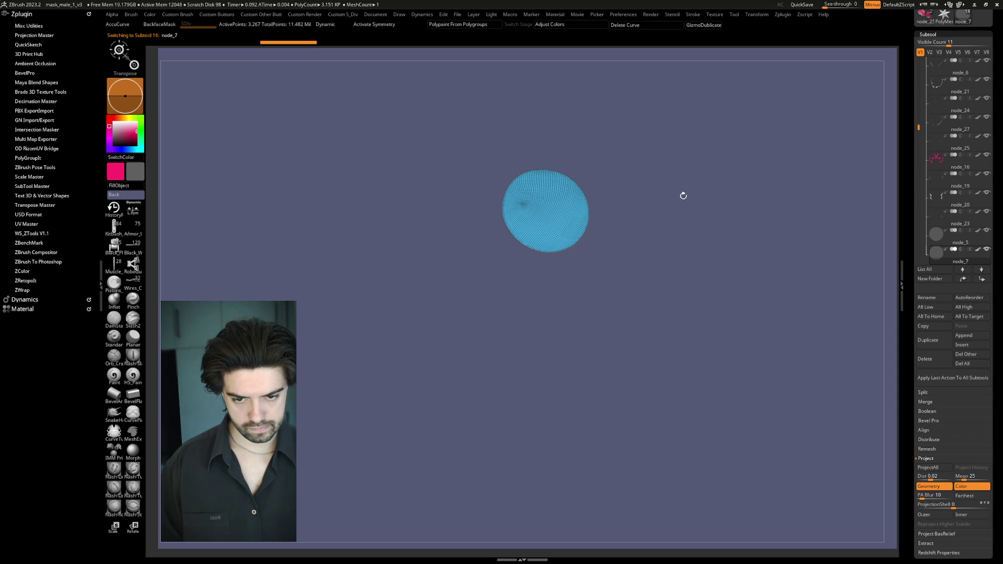
right_click(688, 245)
mouse_move(645, 264)
left_mouse_down()
mouse_move(612, 263)
mouse_move(663, 215)
left_mouse_up()
Step: Adjust the disc's dynamic thickness, settling on 0.00145 for thick sides
key("space")
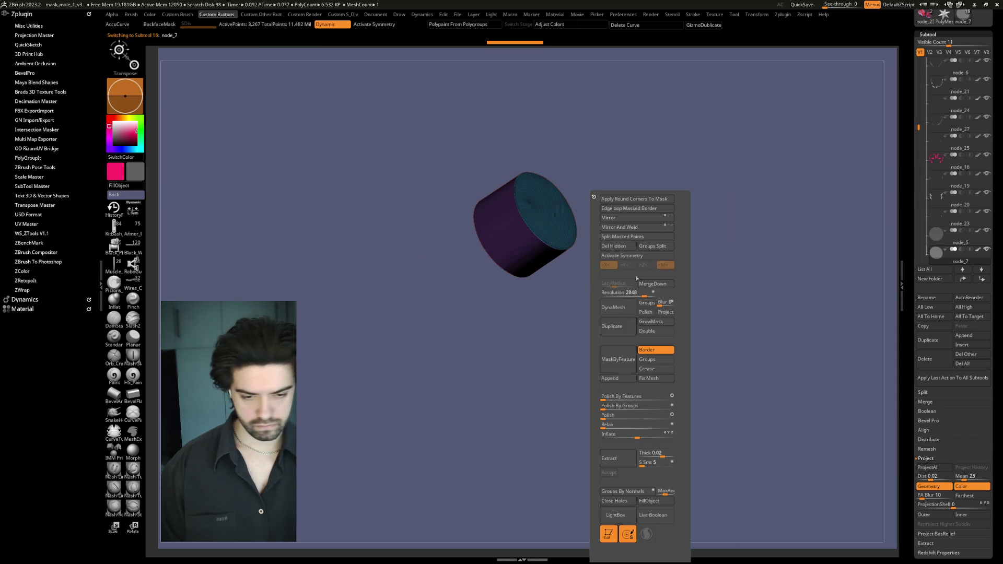
mouse_move(603, 293)
left_mouse_down()
mouse_move(612, 293)
mouse_move(605, 275)
left_mouse_up()
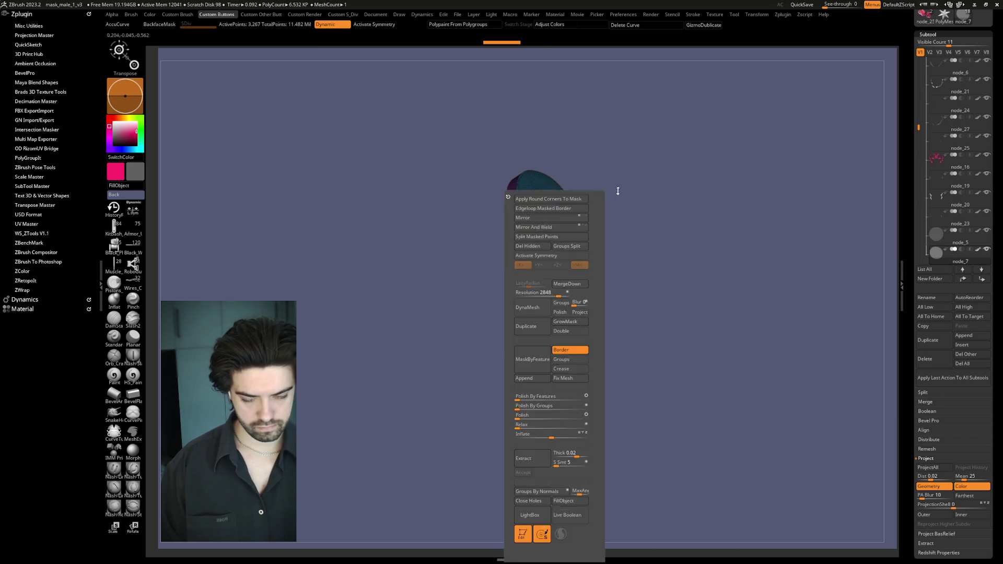
key("alt+s")
key("space")
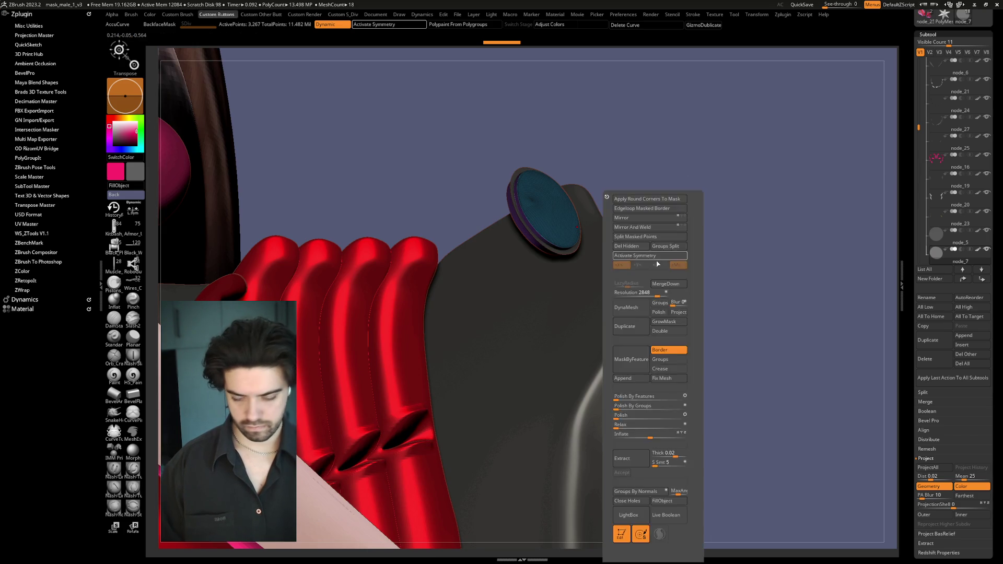
left_click_drag(632, 279, 635, 280)
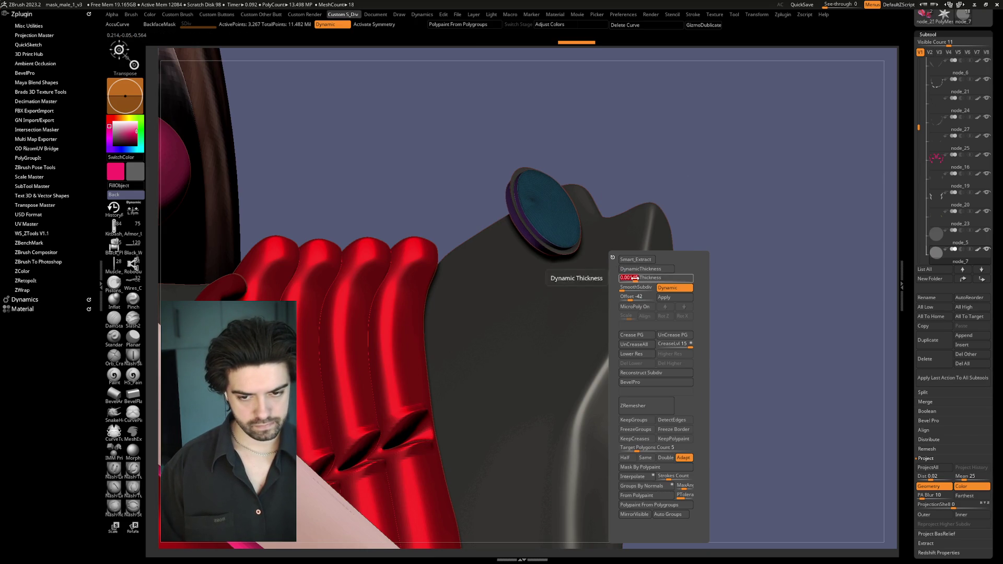
Step: Isolate the disc and bake its dynamic thickness into real puck geometry
key("w")
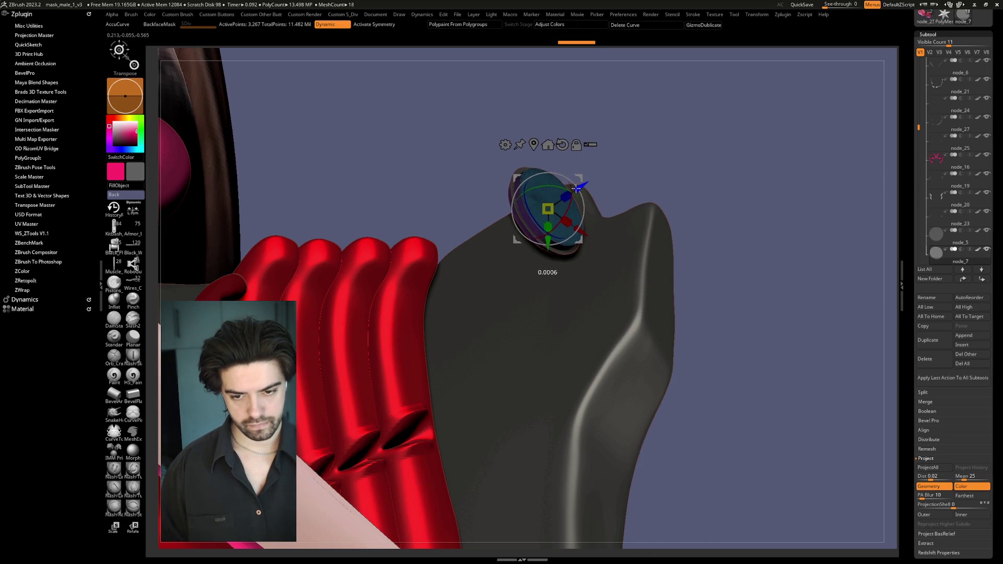
key("q")
key("alt+s")
key("w")
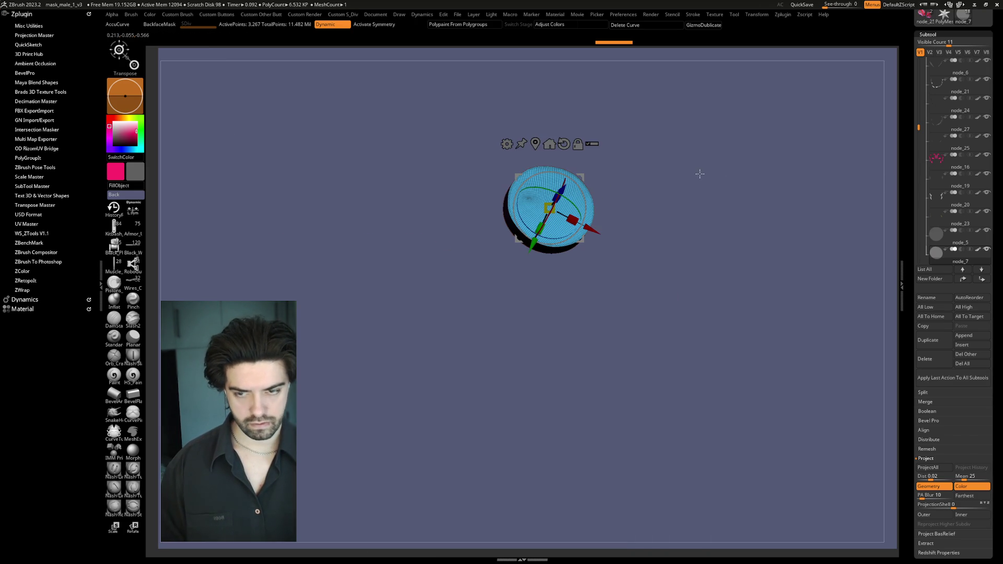
key("q")
key("d")
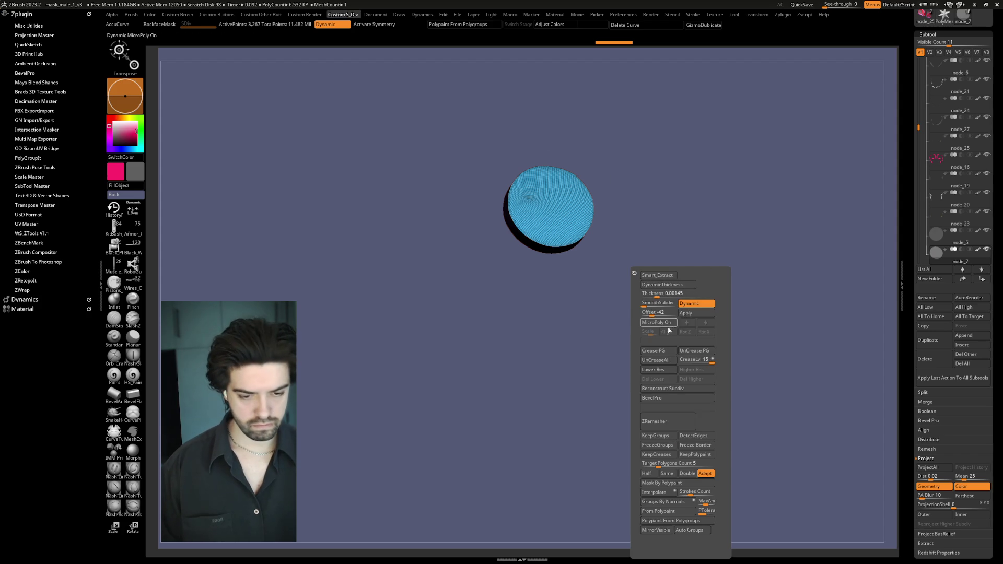
left_click(686, 314)
left_click_drag(528, 260, 658, 174)
Step: Frame the disc and run BevelPro on it from the S_Div menu
key("f")
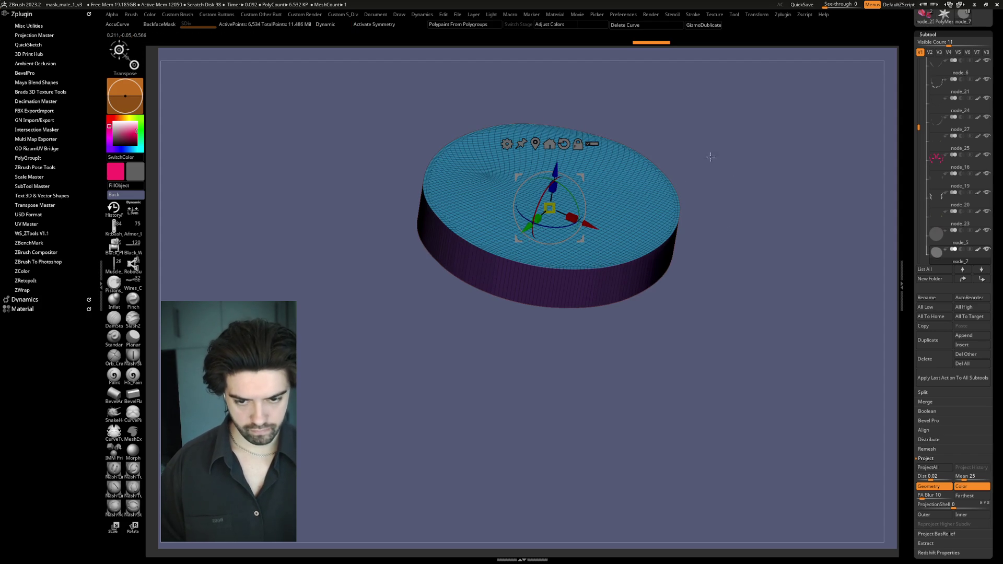
key("d")
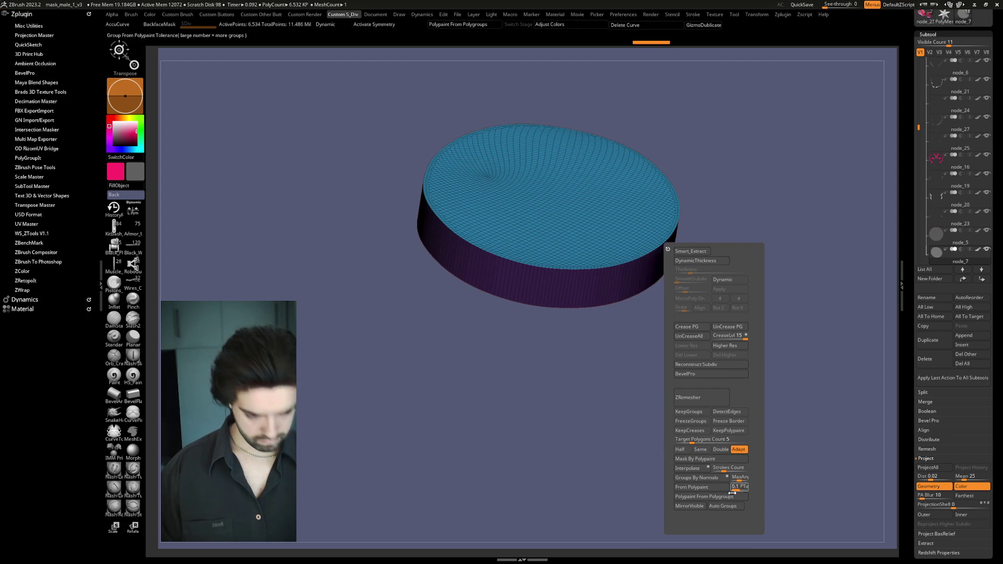
left_click(688, 374)
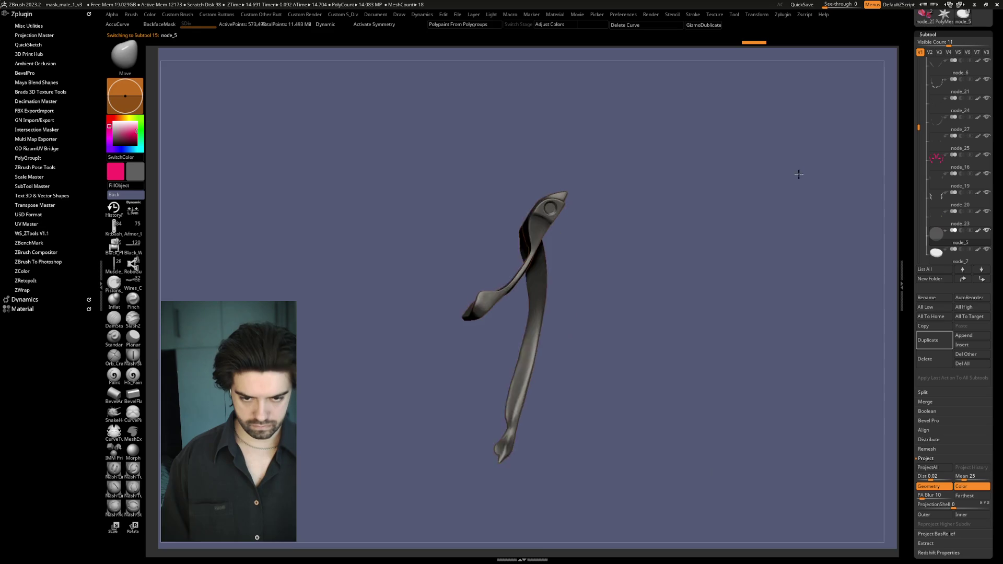
scroll(783, 209, "up", 5)
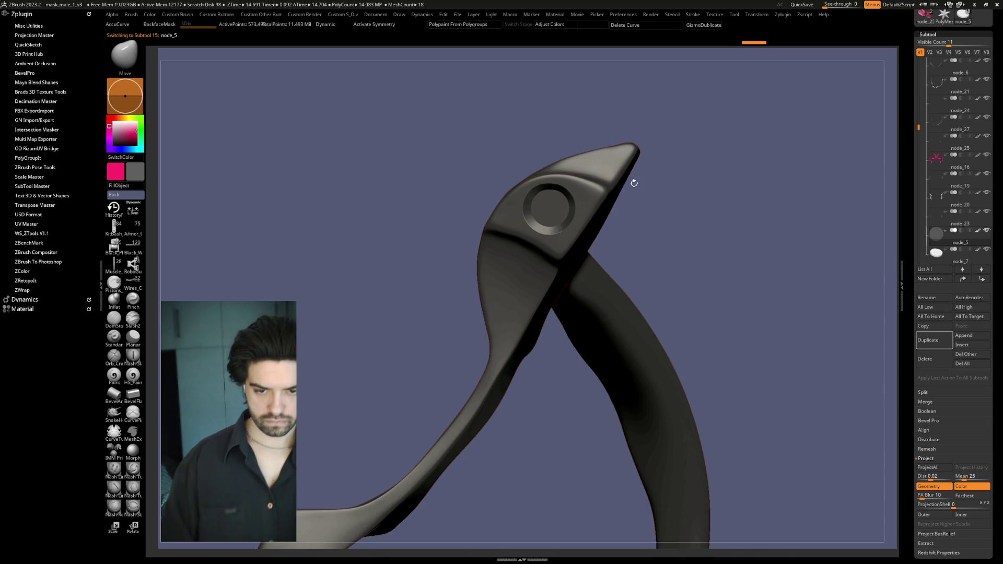
key("space")
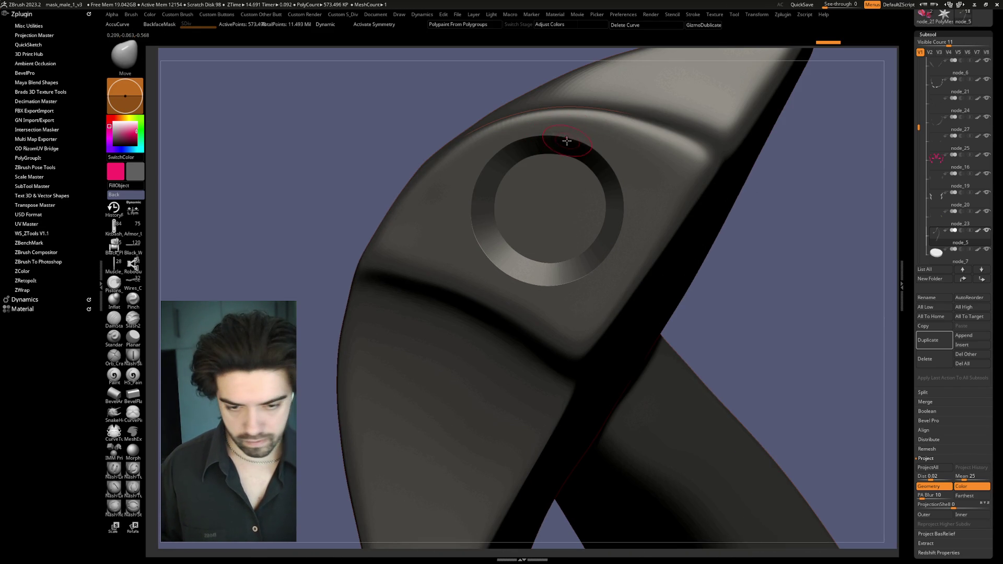
key("1")
key("1")
key("1")
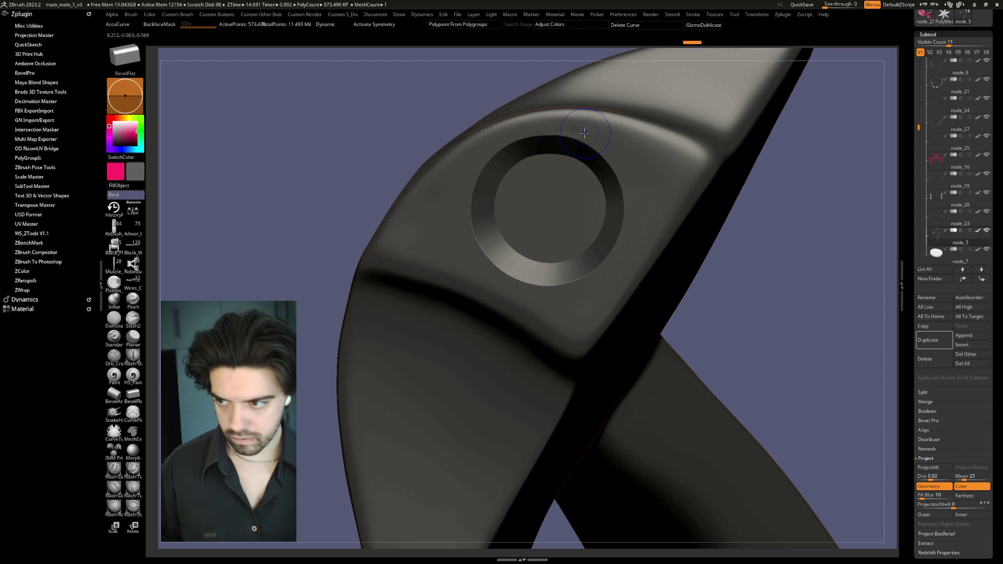
key("shift")
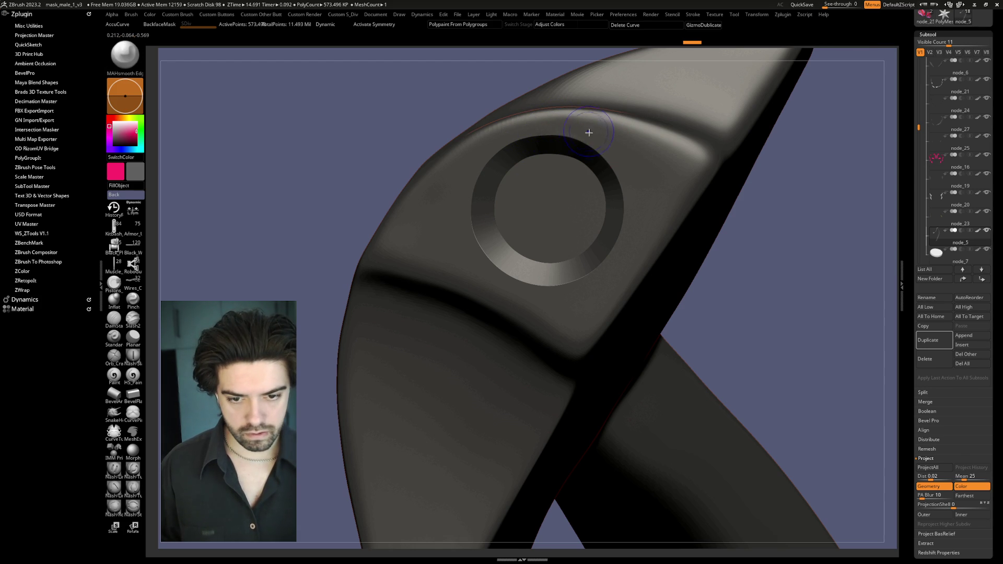
key("b")
key("m")
key("v")
mouse_move(846, 193)
left_mouse_down("alt")
mouse_move(800, 171)
mouse_move(763, 184)
left_mouse_up("alt")
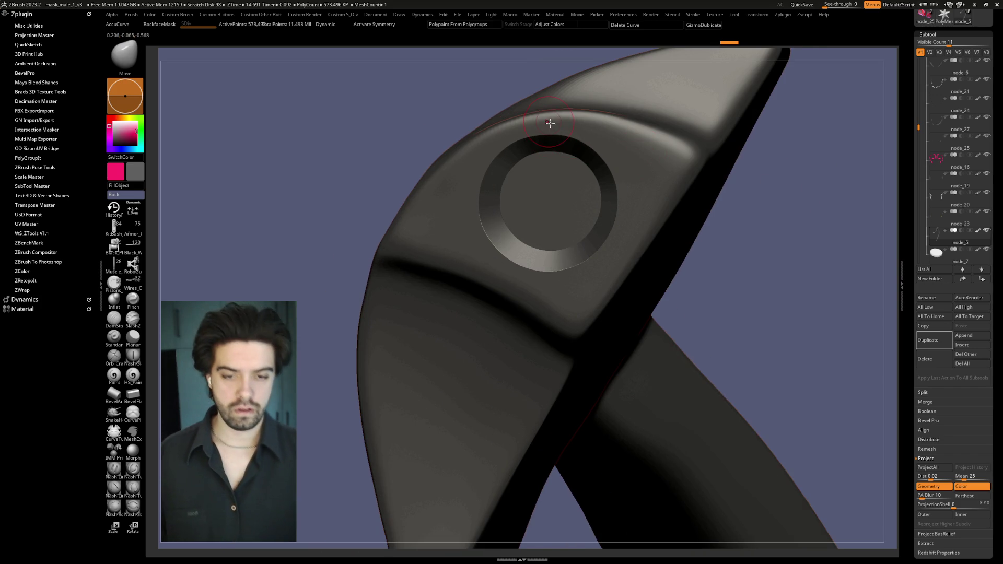